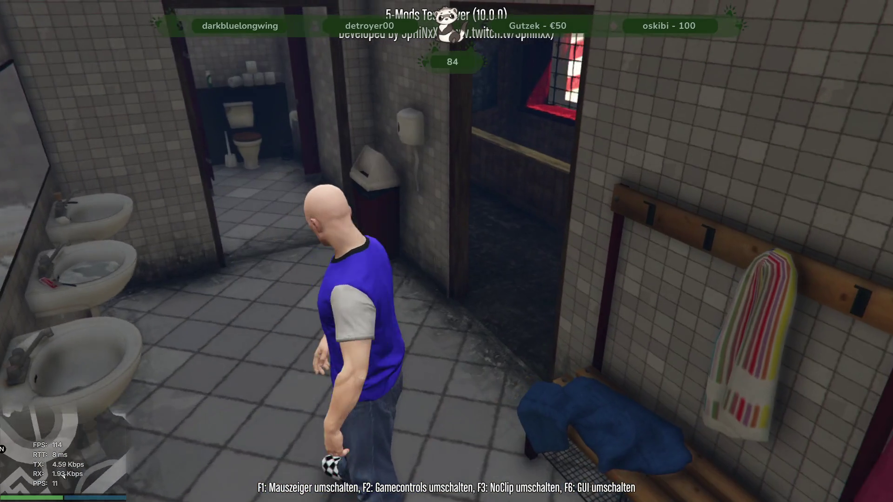
# Step: Walk the character through the tiled restroom toward the side doorway
pyautogui.press('w')
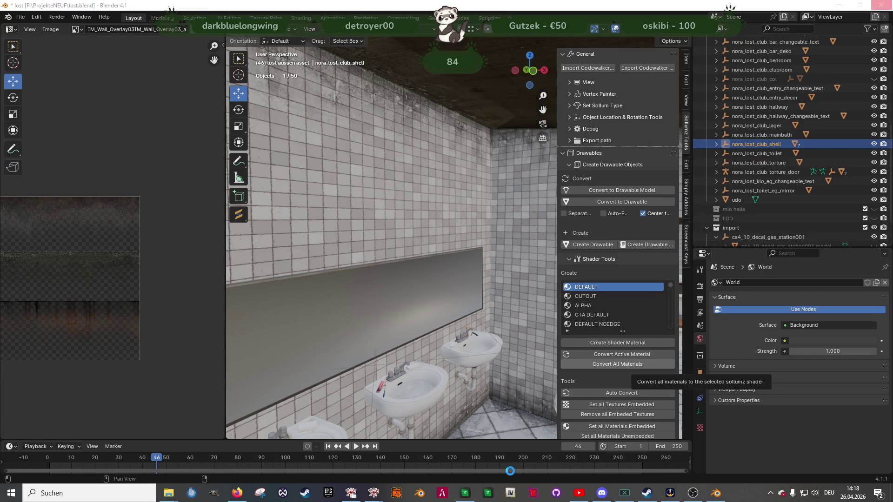
pyautogui.click(465, 493)
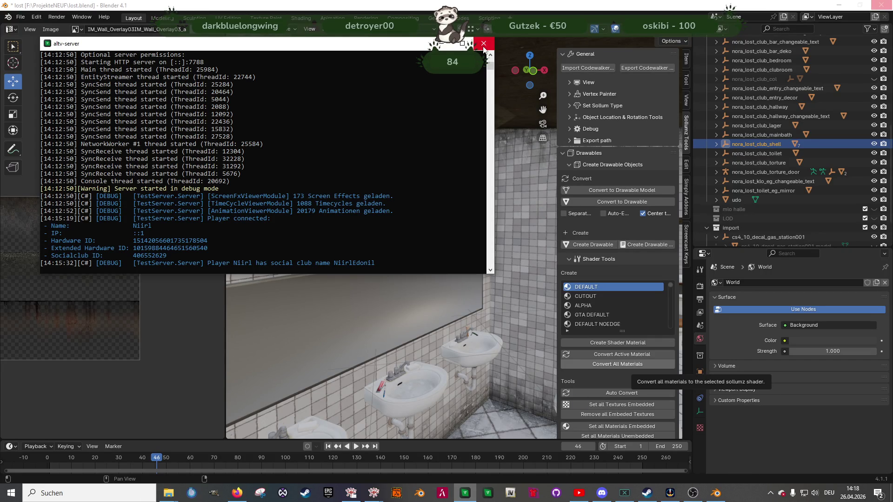
pyautogui.click(417, 376)
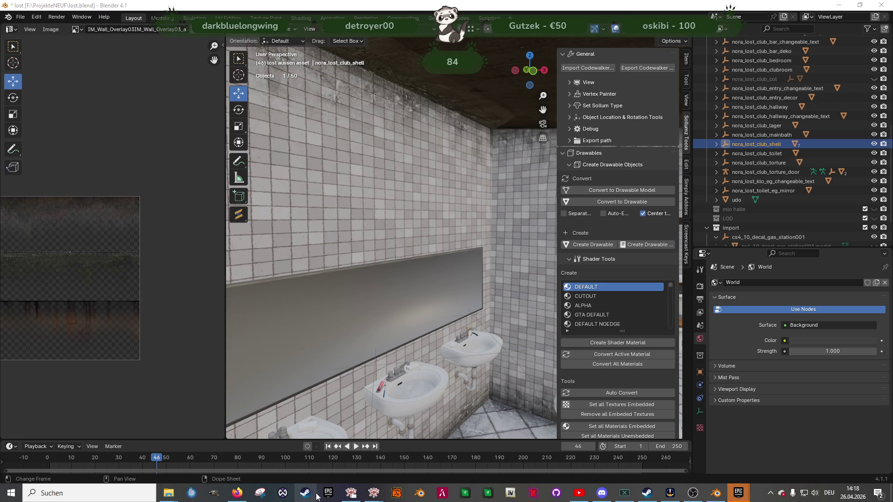
pyautogui.click(351, 494)
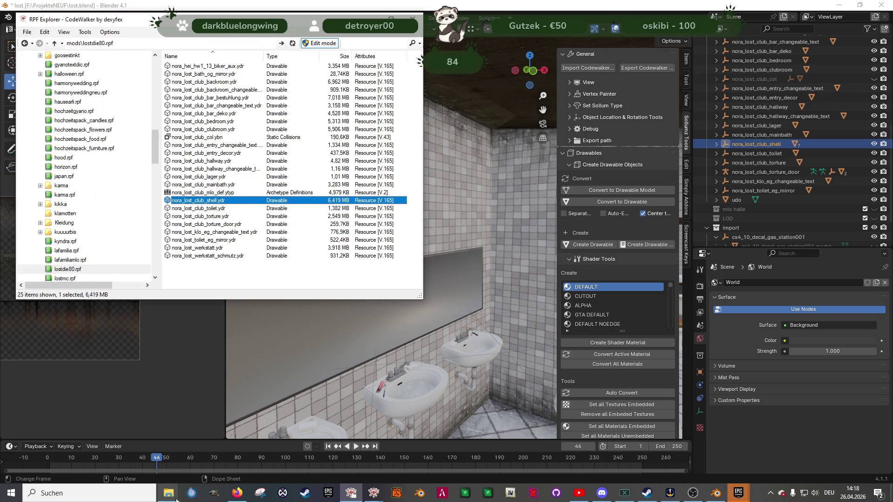
# Step: Bring up the looooooost export folder and refresh its file list
pyautogui.moveTo(175, 496)
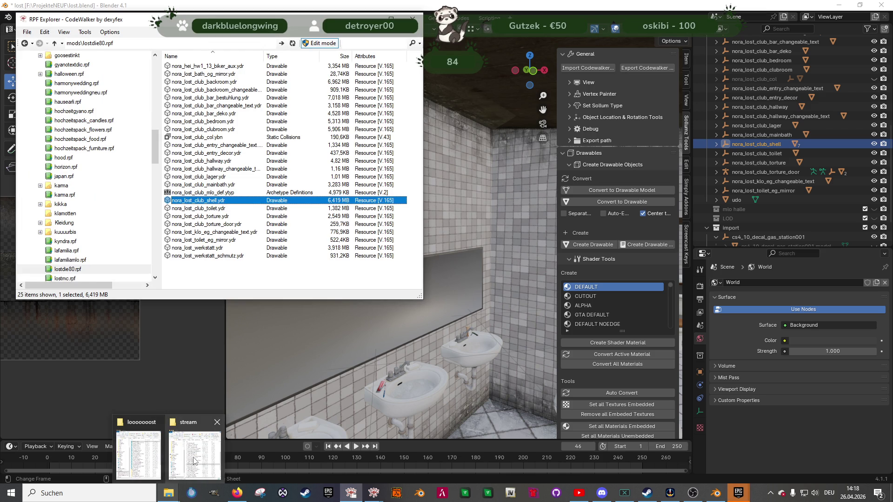
pyautogui.moveTo(194, 461)
pyautogui.click(138, 455)
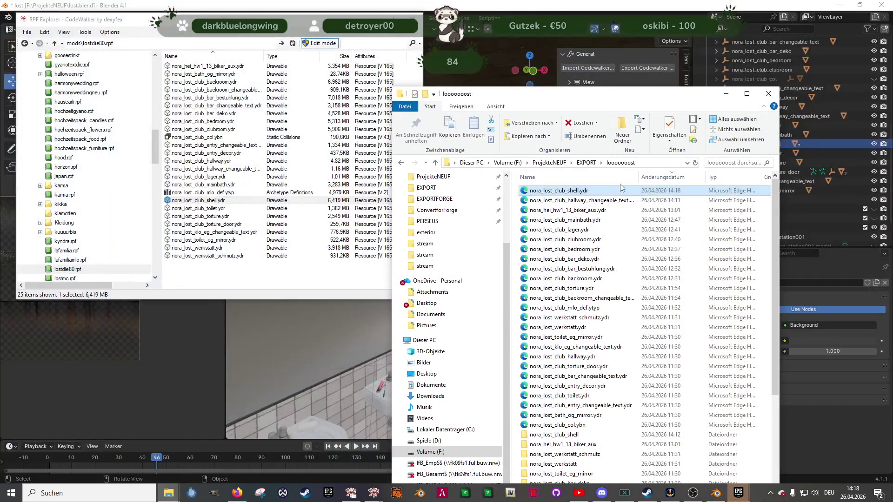
pyautogui.click(695, 163)
# Step: Copy nora_lost_club_shell.ydr from the archive into the stream folder, replacing the existing file
pyautogui.click(208, 203)
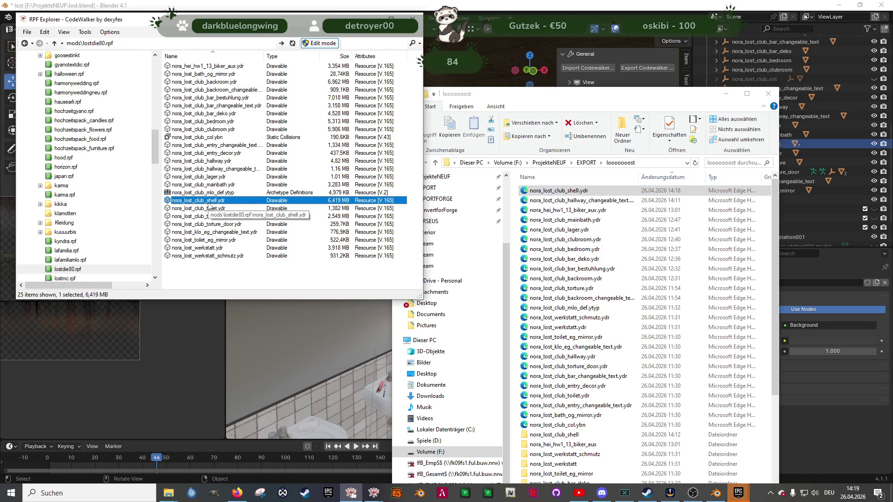
pyautogui.click(168, 494)
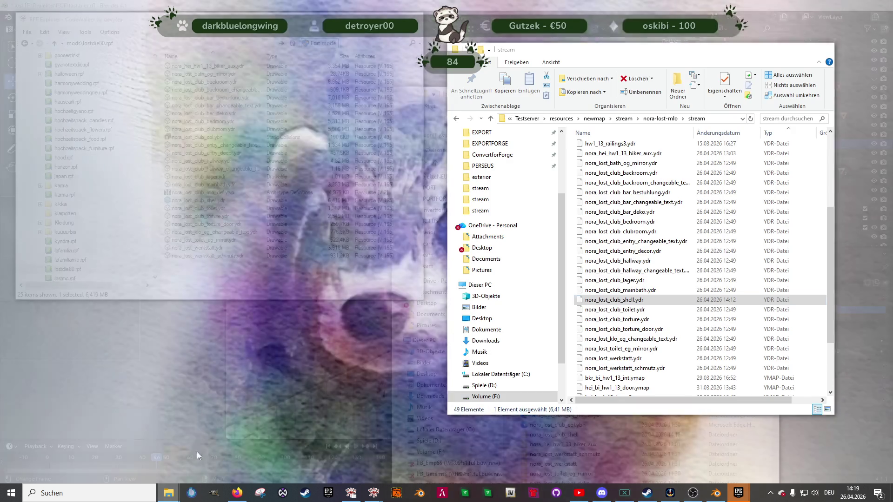
pyautogui.click(190, 461)
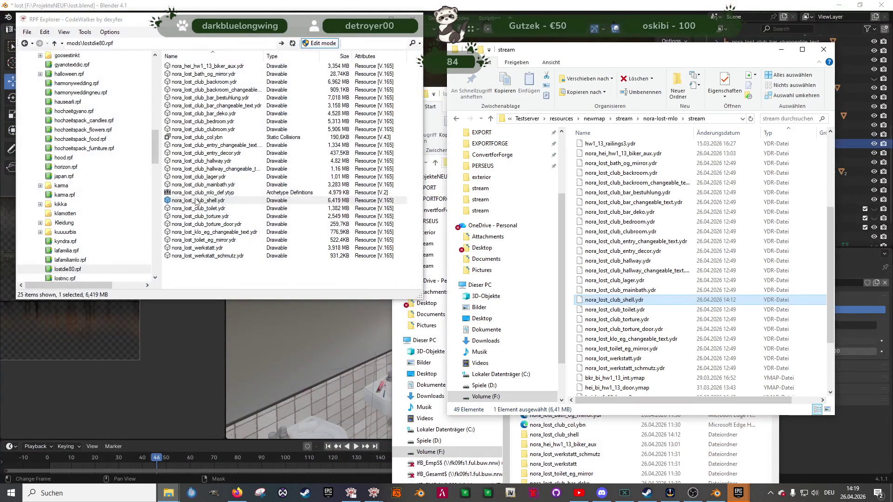
pyautogui.moveTo(197, 203); pyautogui.dragTo(664, 223)
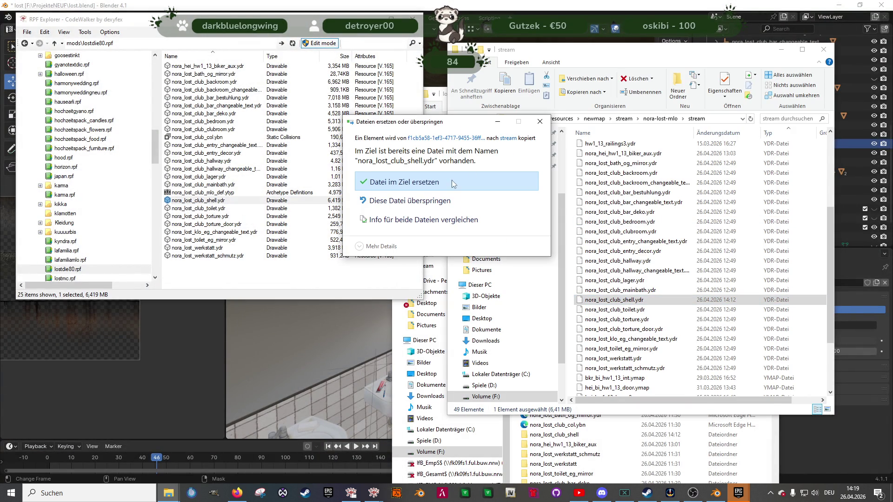
pyautogui.click(451, 180)
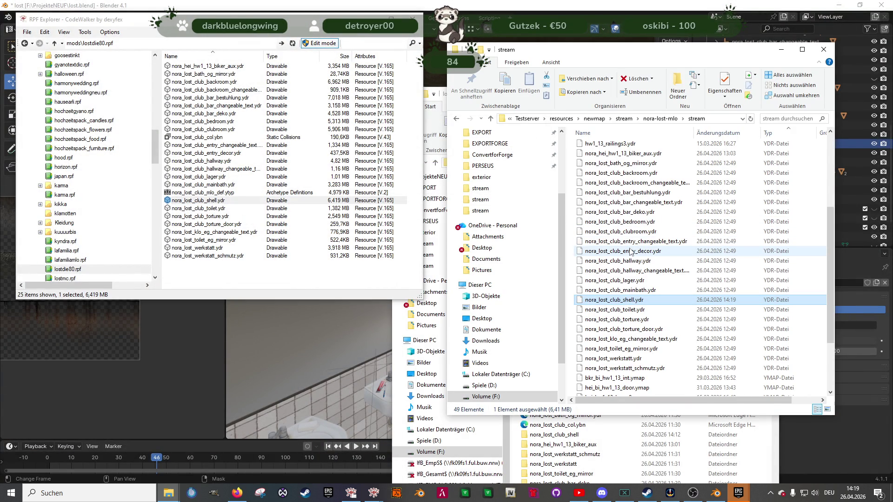
pyautogui.click(464, 493)
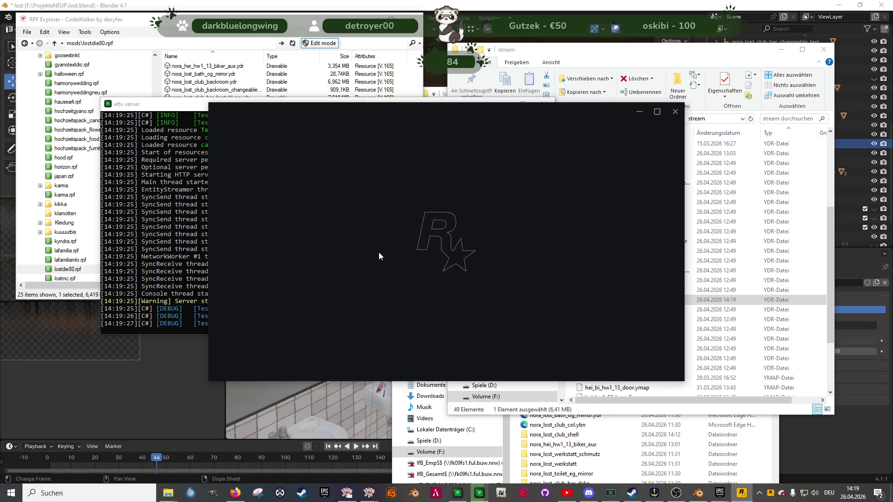
# Step: Switch back to Blender with the restroom scene
pyautogui.click(698, 493)
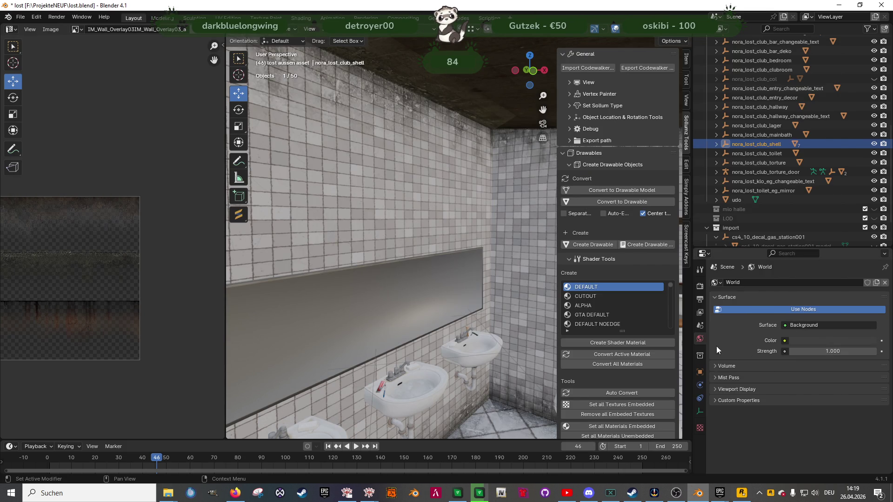
# Step: Edit the obergeschoss ceiling mesh and select its upper wall face to view the overlay material
pyautogui.click(446, 133)
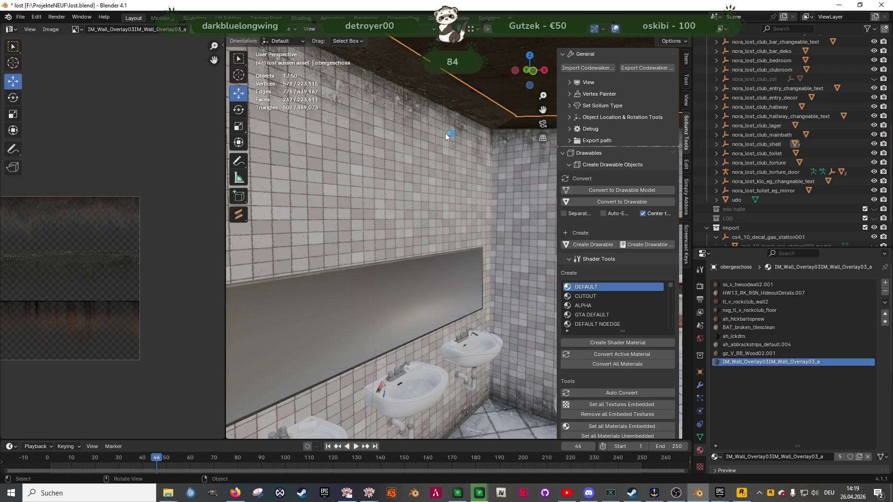
pyautogui.press('Tab')
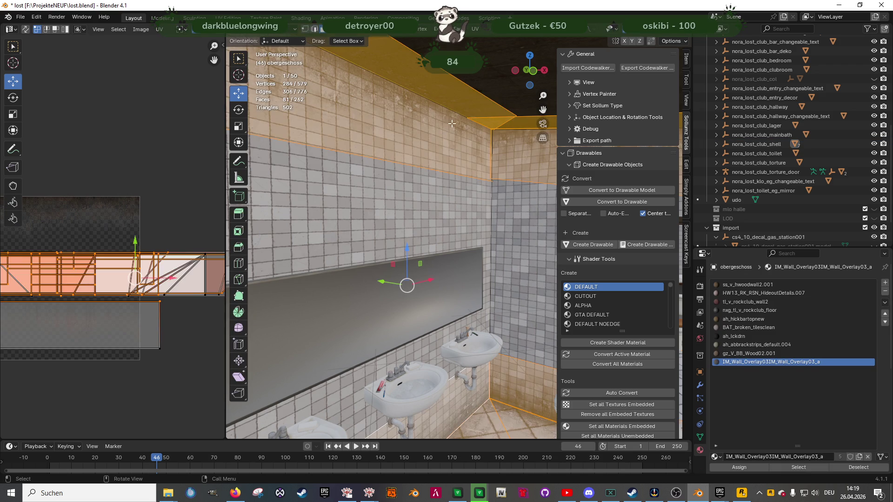
pyautogui.click(449, 118)
pyautogui.scroll(-10, 830, 375)
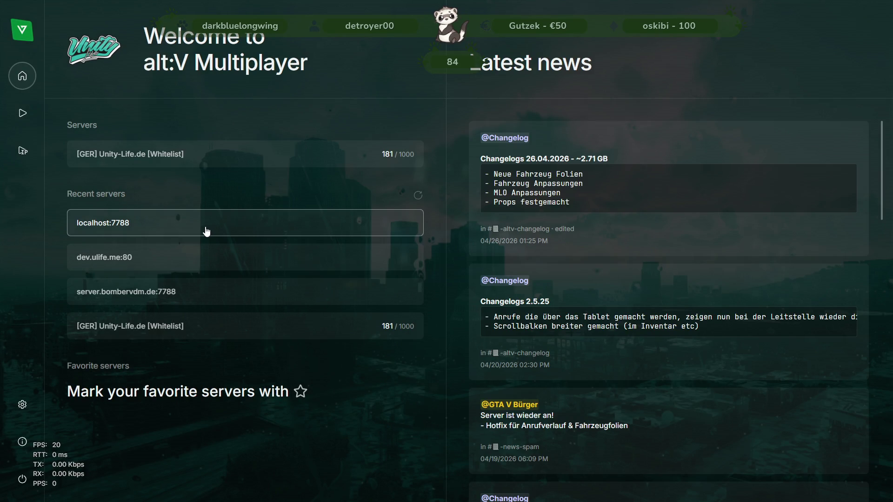
# Step: Connect to localhost:7788 from the recent servers list
pyautogui.click(206, 232)
pyautogui.click(511, 281)
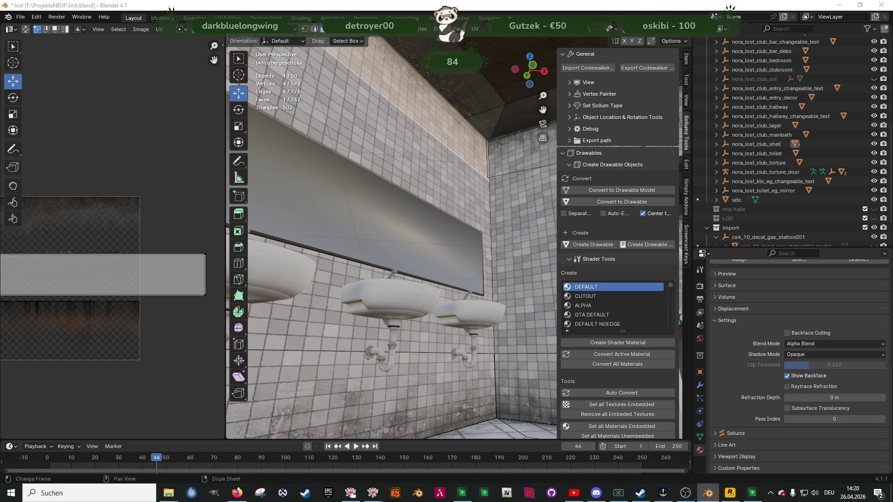
# Step: Back in Blender, select the lower wall face below the sinks in Edit Mode
pyautogui.hotkey('alt', 'Tab')
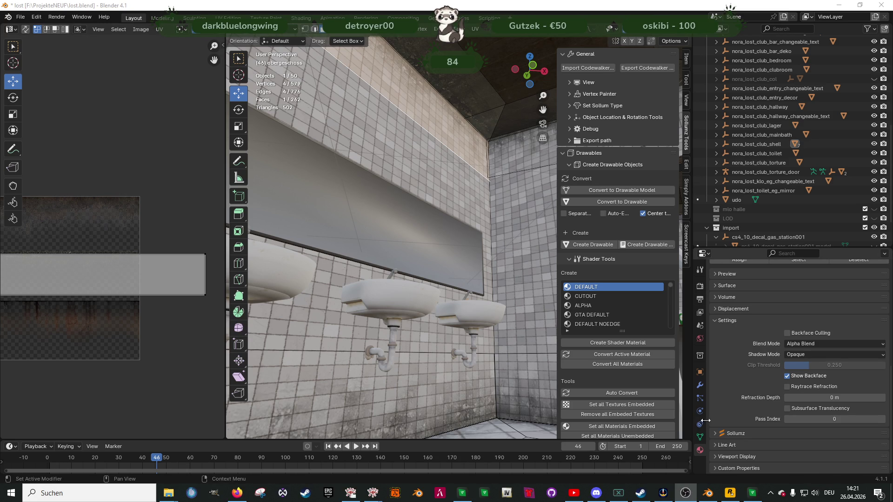
pyautogui.scroll(2, 757, 303)
pyautogui.scroll(6, 763, 316)
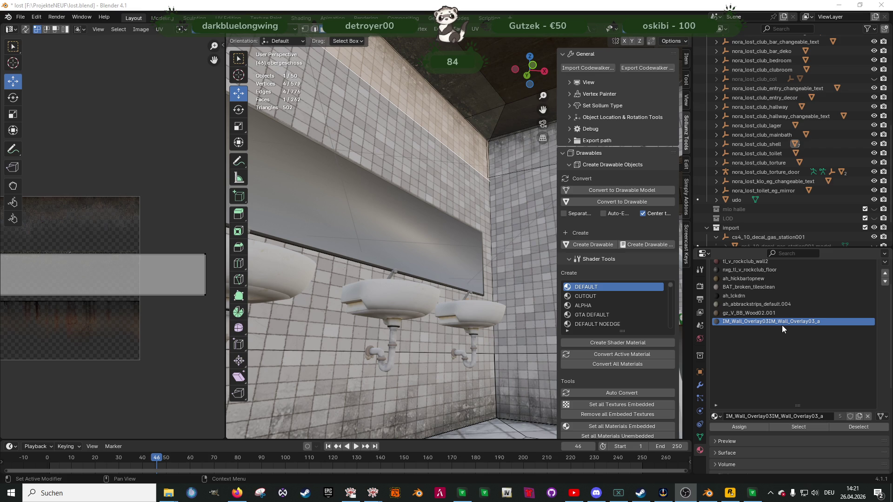
pyautogui.click(487, 347)
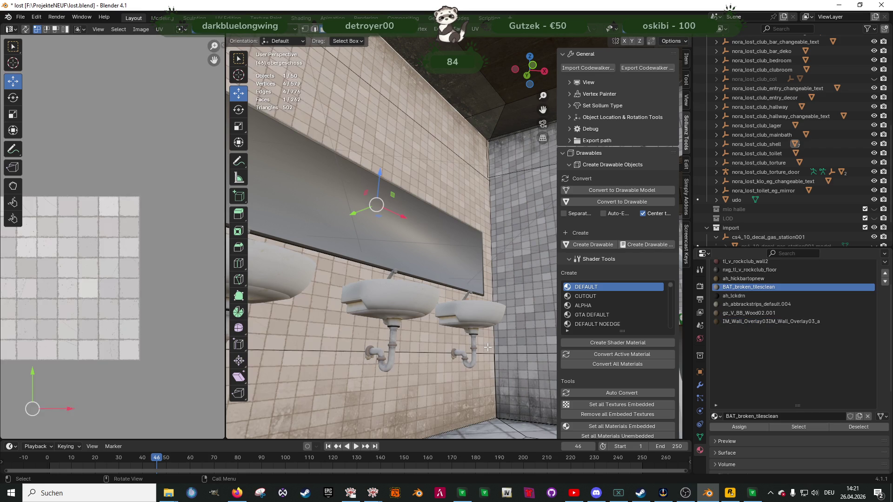
pyautogui.press('Tab')
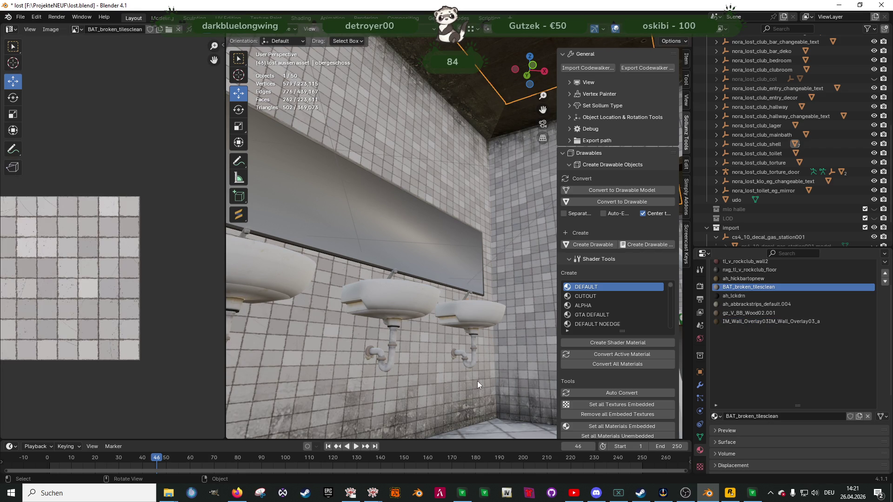
pyautogui.press('Tab')
pyautogui.click(477, 381)
pyautogui.scroll(-2, 615, 300)
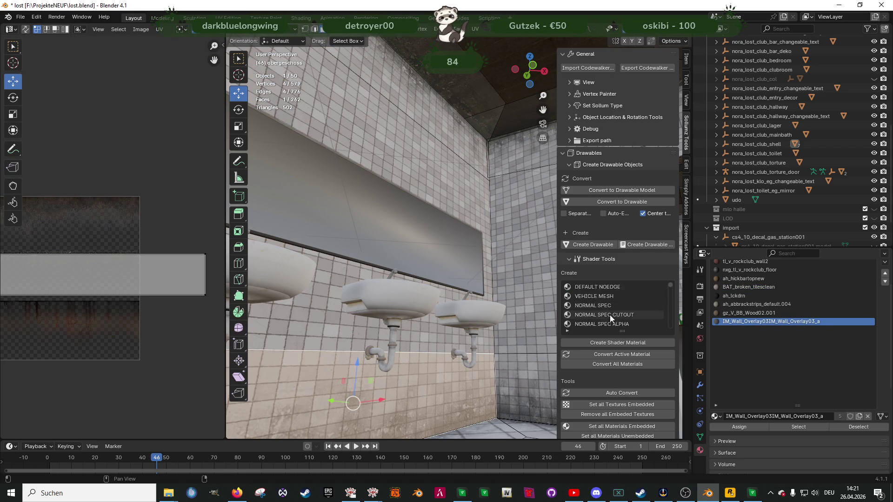
# Step: Choose the NORMAL SPEC shader preset and filter the presets by 'alp'
pyautogui.click(573, 325)
pyautogui.click(568, 331)
pyautogui.click(582, 340)
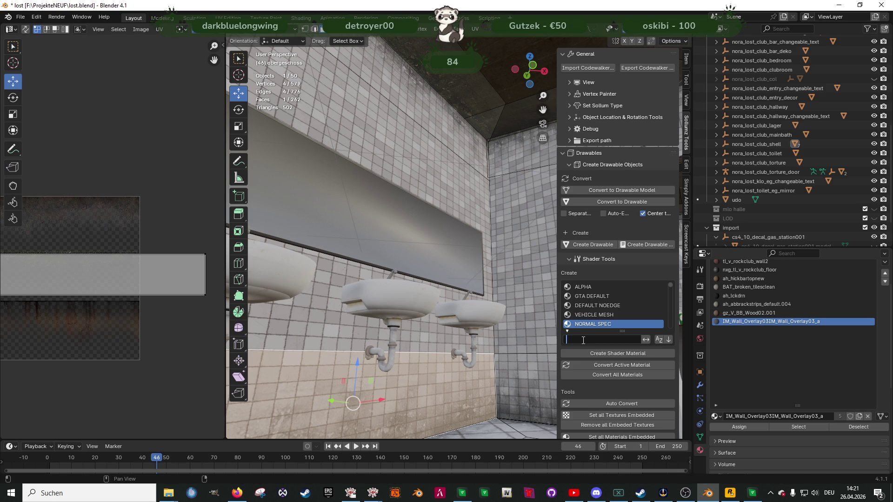
pyautogui.write('alp')
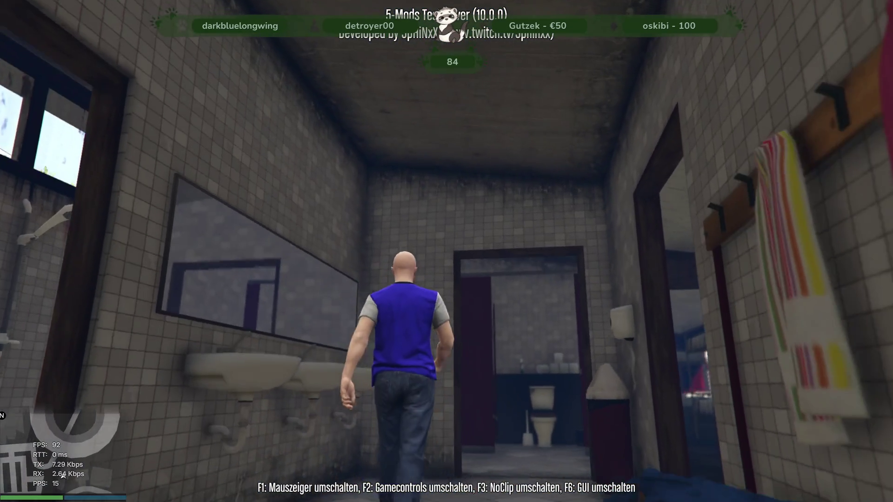
# Step: Walk the character past the sinks to the locker-room doorway, then return to Blender
pyautogui.press('w')
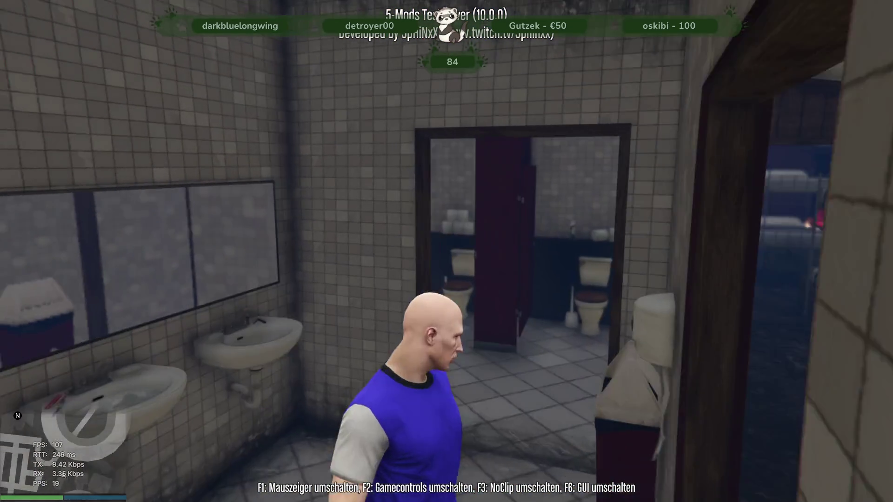
pyautogui.press('w')
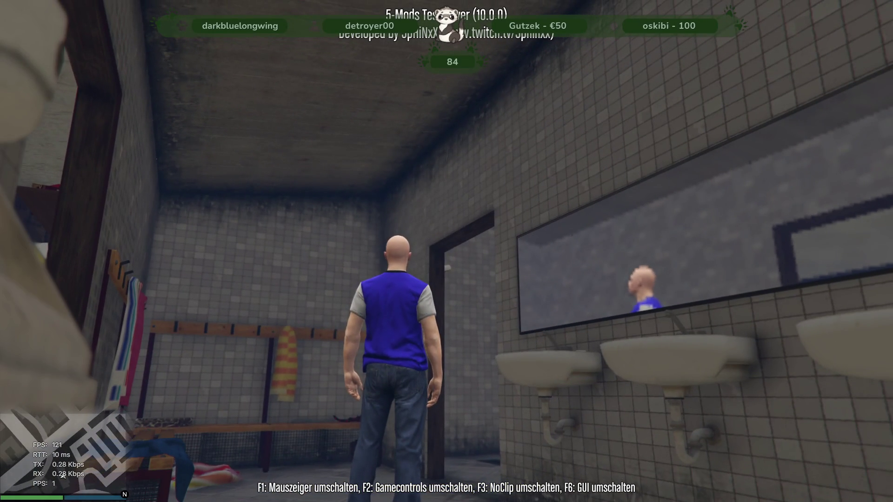
pyautogui.press('s')
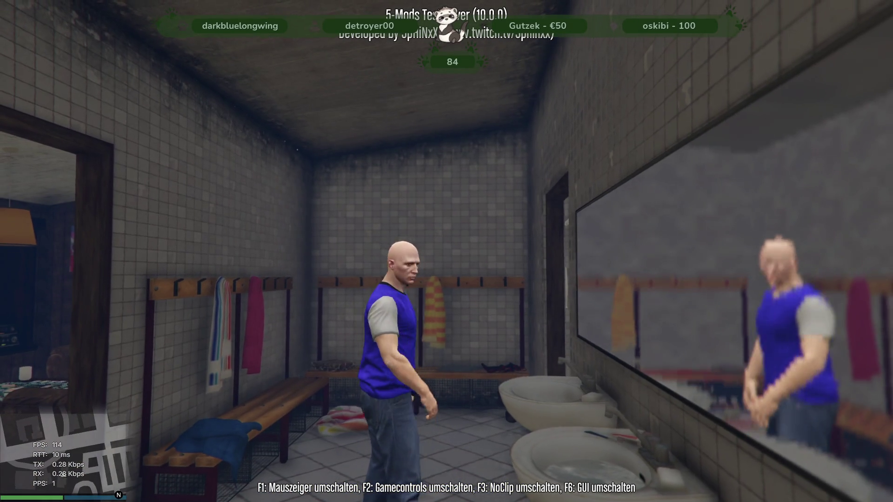
pyautogui.press('w')
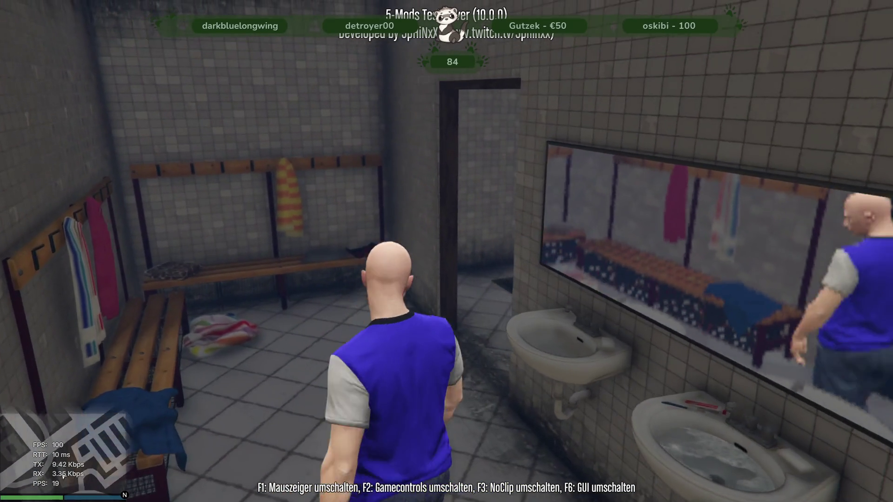
pyautogui.press('w')
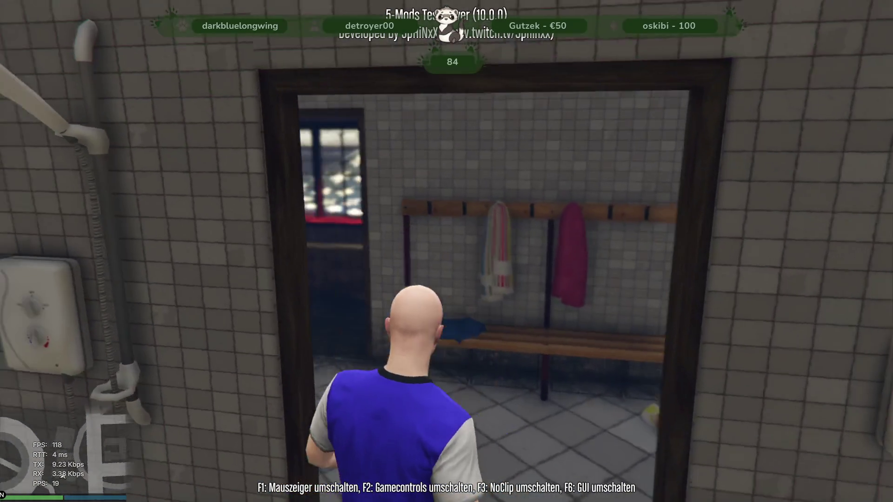
pyautogui.hotkey('alt', 'Tab')
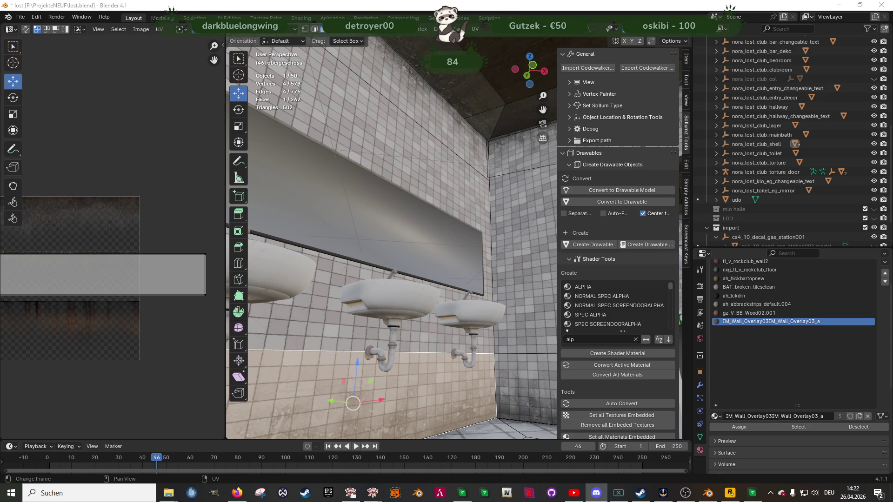
# Step: Select the whole linked dirt overlay mesh and filter the Sollumz shaders by 'cutout'
pyautogui.scroll(-2, 455, 373)
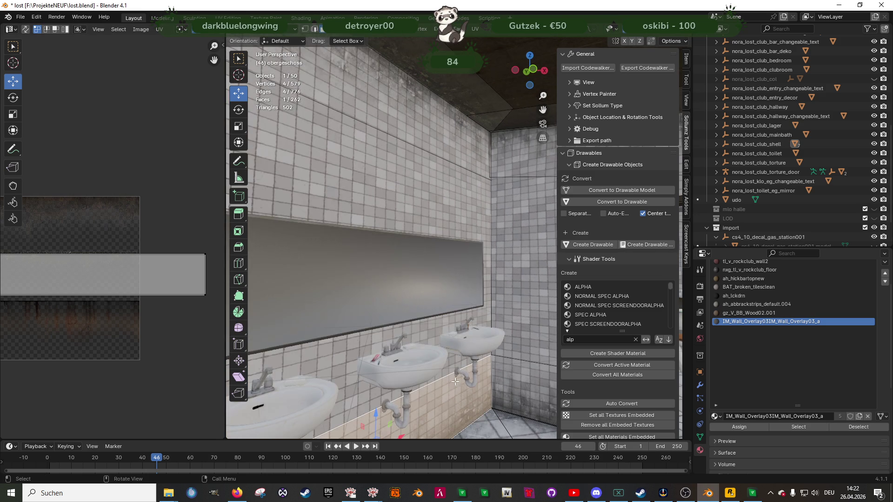
pyautogui.scroll(3, 455, 372)
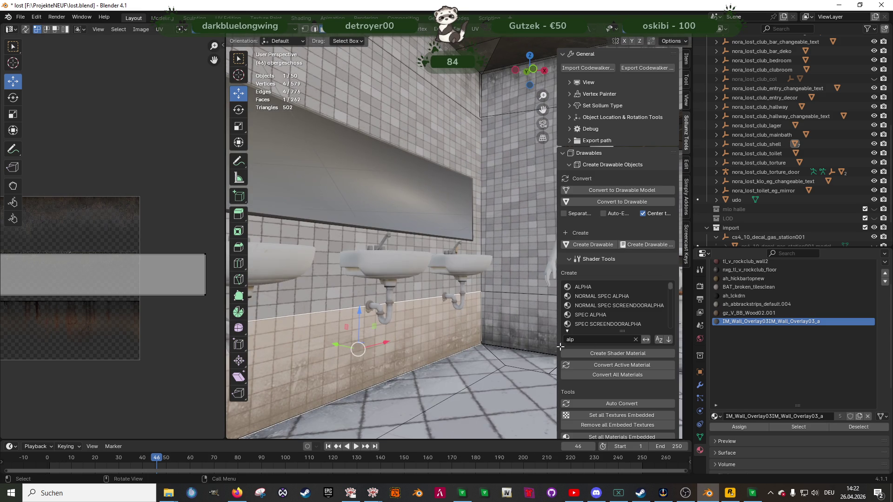
pyautogui.hotkey('ctrl', 'l')
pyautogui.click(598, 340)
pyautogui.write('cutout')
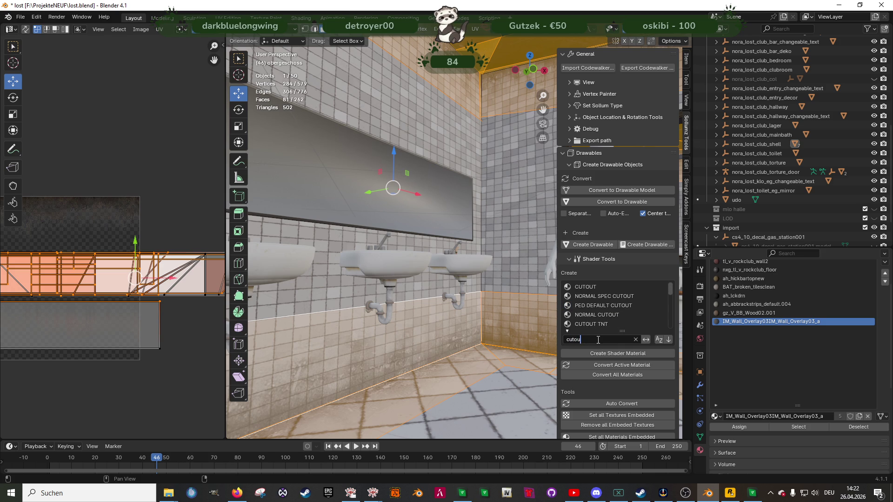
# Step: Convert the wall material to NORMAL SPEC CUTOUT and nudge its Clip Threshold up
pyautogui.click(622, 296)
pyautogui.click(622, 366)
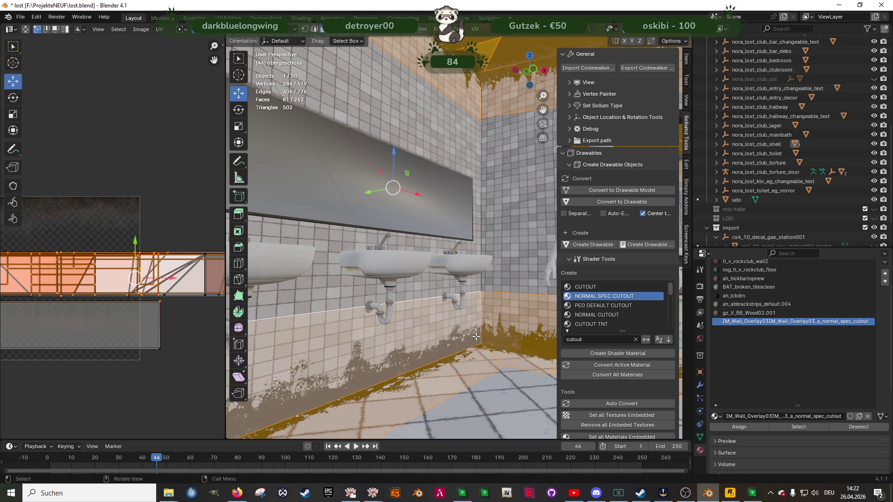
pyautogui.scroll(-2, 761, 367)
pyautogui.scroll(-4, 761, 368)
pyautogui.moveTo(815, 421); pyautogui.dragTo(855, 421)
pyautogui.scroll(4, 426, 276)
pyautogui.moveTo(426, 276)
pyautogui.mouseDown()
pyautogui.moveTo(321, 288)
pyautogui.moveTo(344, 279)
pyautogui.moveTo(443, 307)
pyautogui.mouseUp()
# Step: Inspect the wall in Object Mode, undo the overlay change, and re-enter Edit Mode on the mesh
pyautogui.press('Tab')
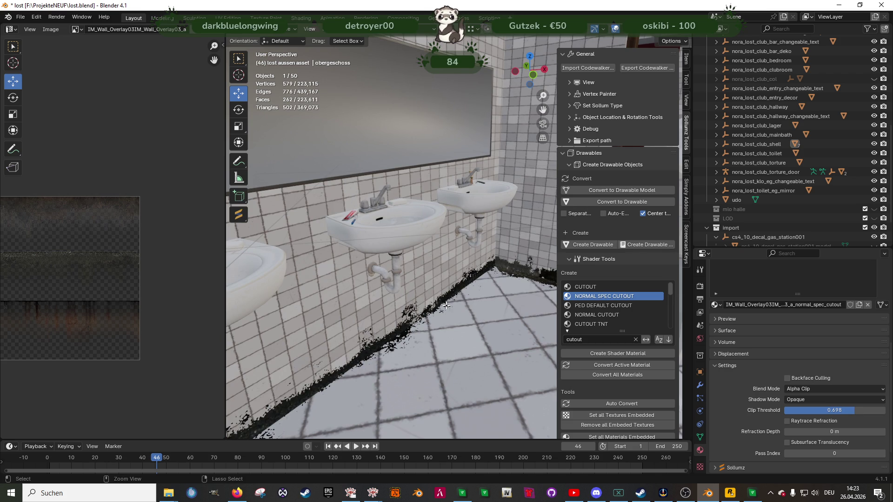
pyautogui.press('Tab')
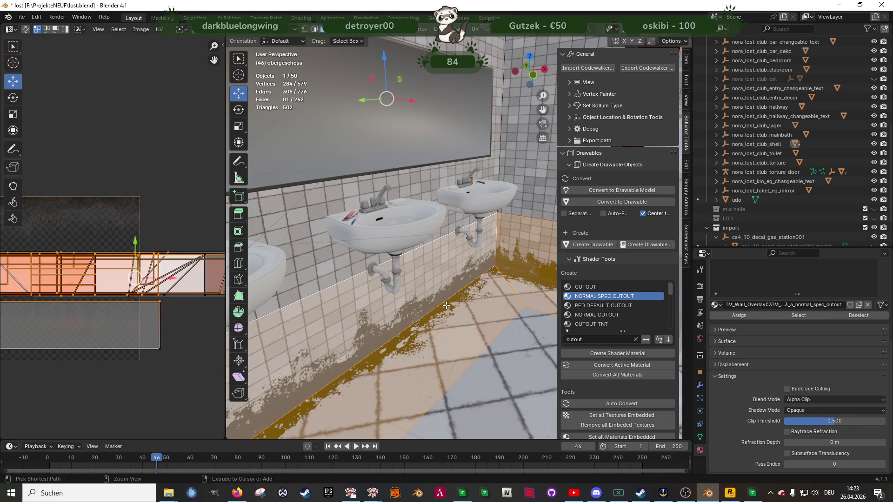
pyautogui.hotkey('ctrl', 'z')
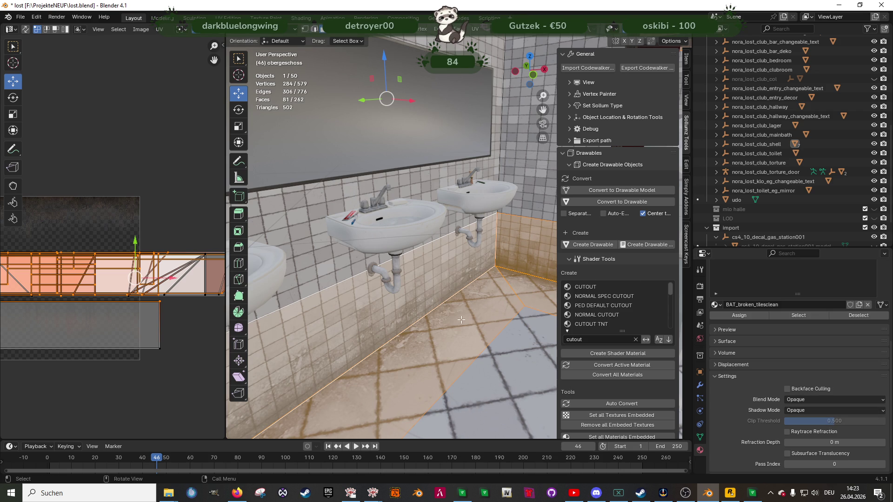
pyautogui.press('Tab')
pyautogui.press('a')
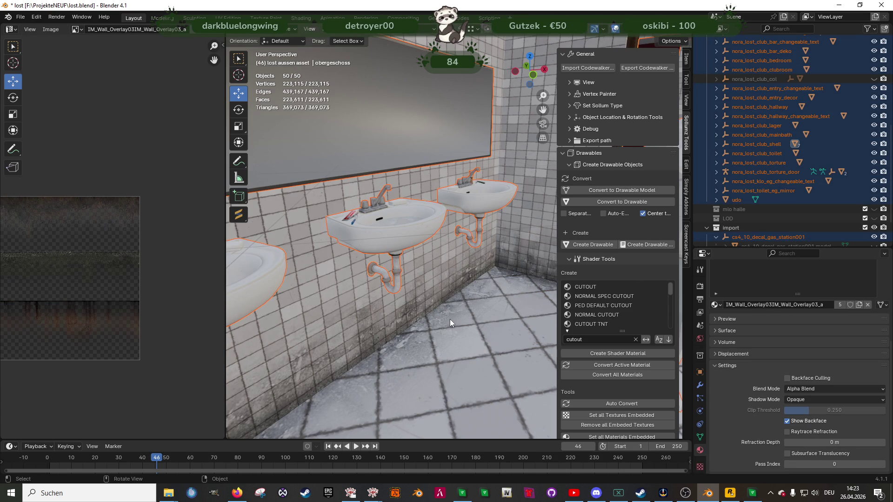
pyautogui.click(457, 287)
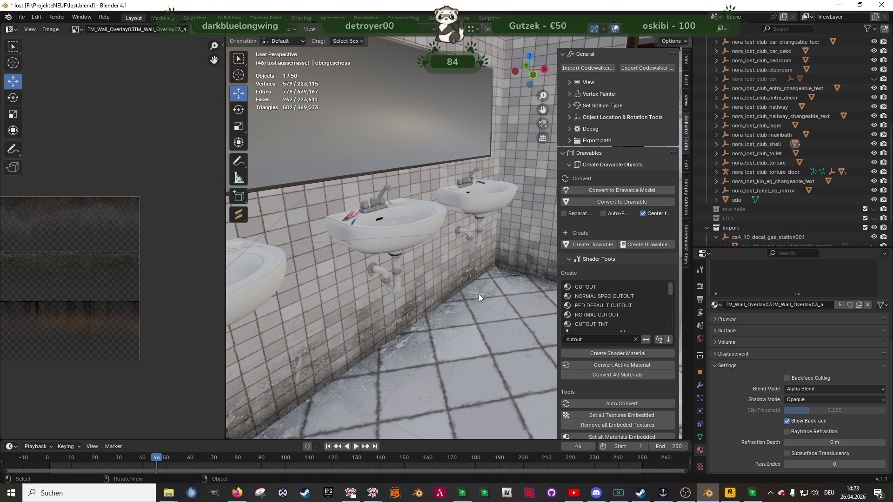
pyautogui.press('Tab')
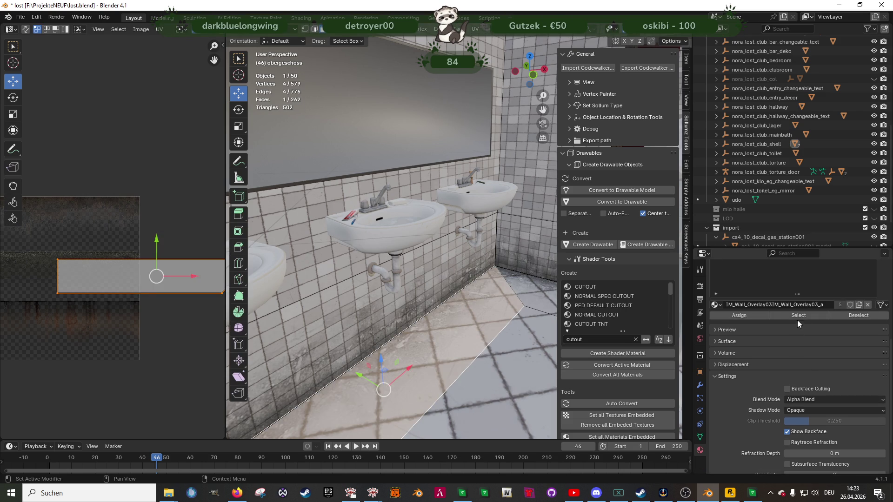
# Step: Select the wall overlay material's faces and set its Clip Threshold to 0.75
pyautogui.click(798, 317)
pyautogui.moveTo(813, 421); pyautogui.dragTo(865, 421)
pyautogui.click(851, 423)
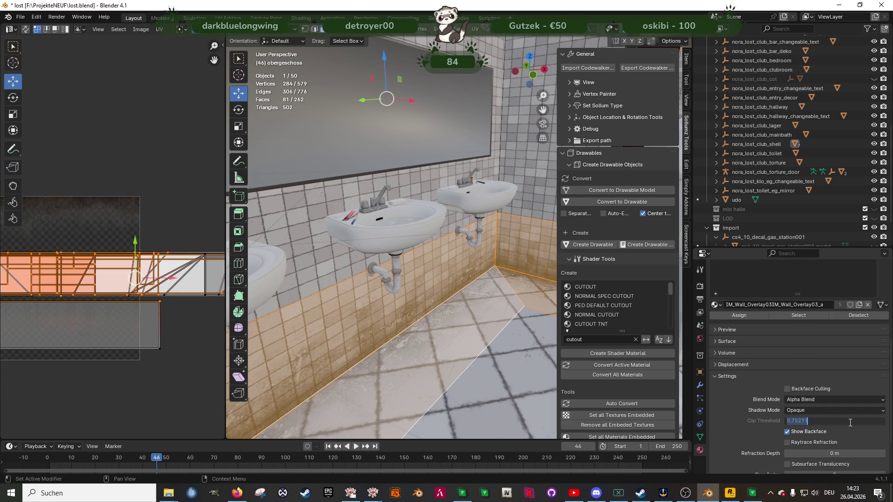
pyautogui.write('0.75')
pyautogui.press('Return')
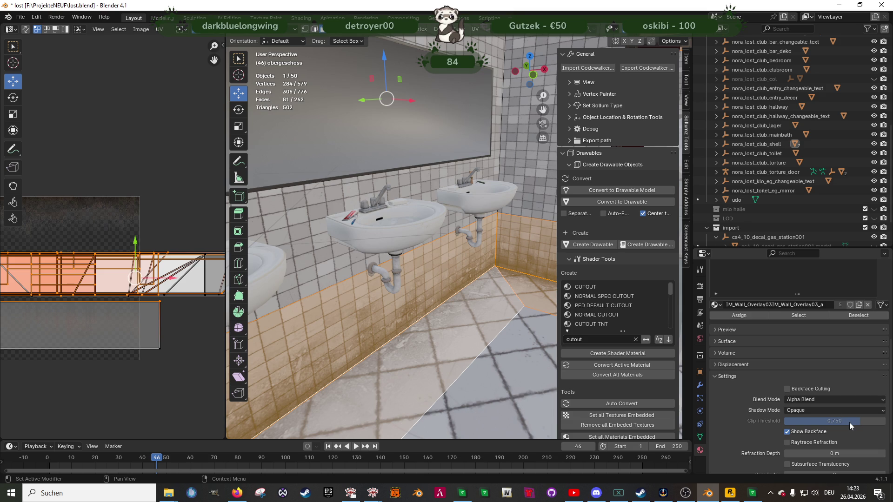
pyautogui.click(468, 315)
pyautogui.press('Tab')
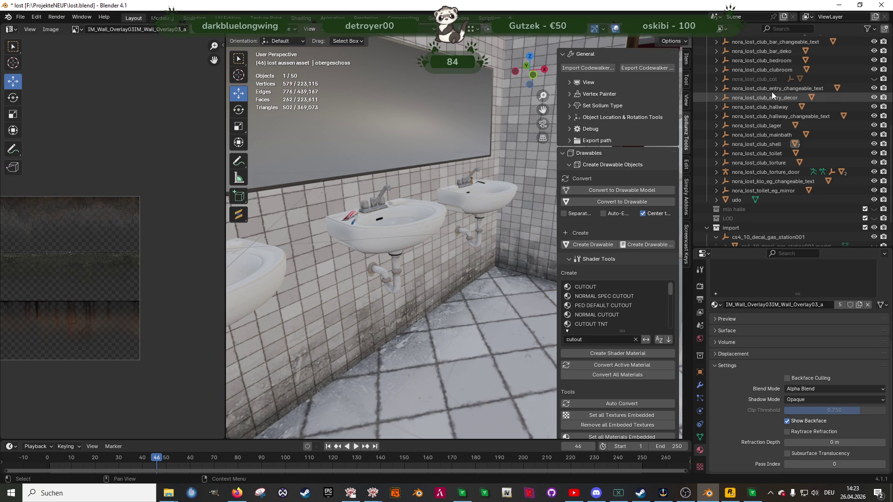
# Step: Embed all material textures of the obergeschoss object
pyautogui.click(740, 142)
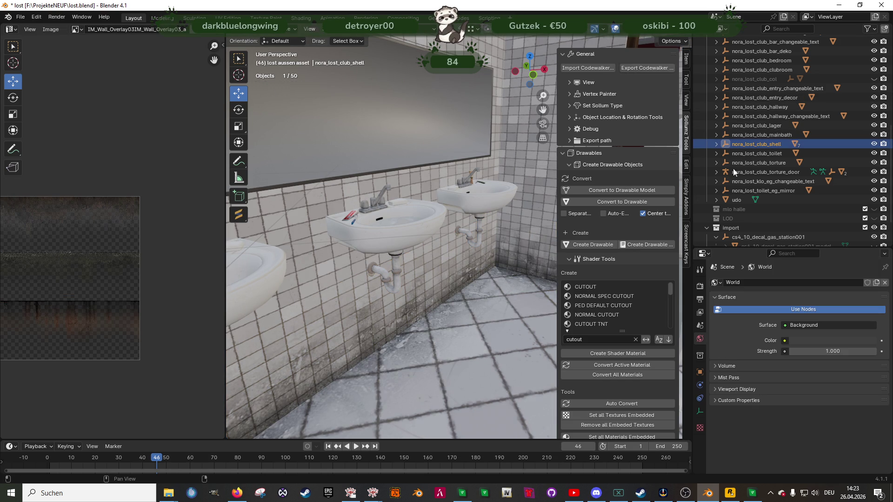
pyautogui.click(716, 144)
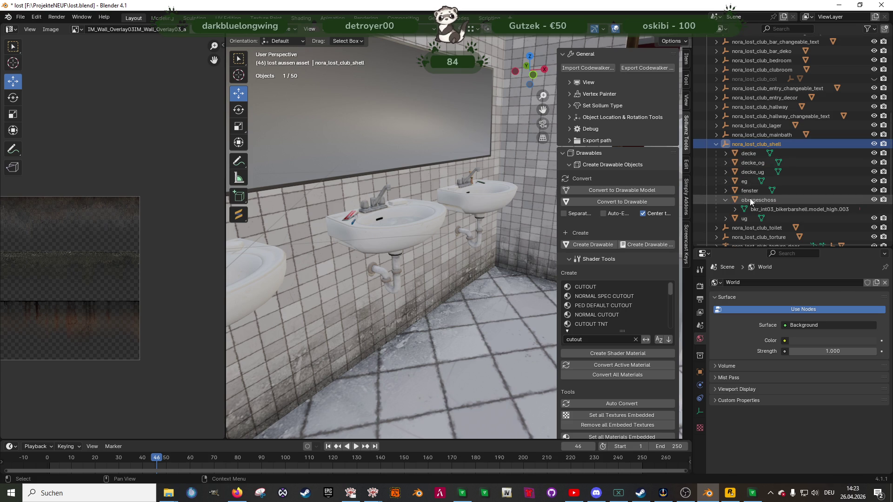
pyautogui.click(733, 202)
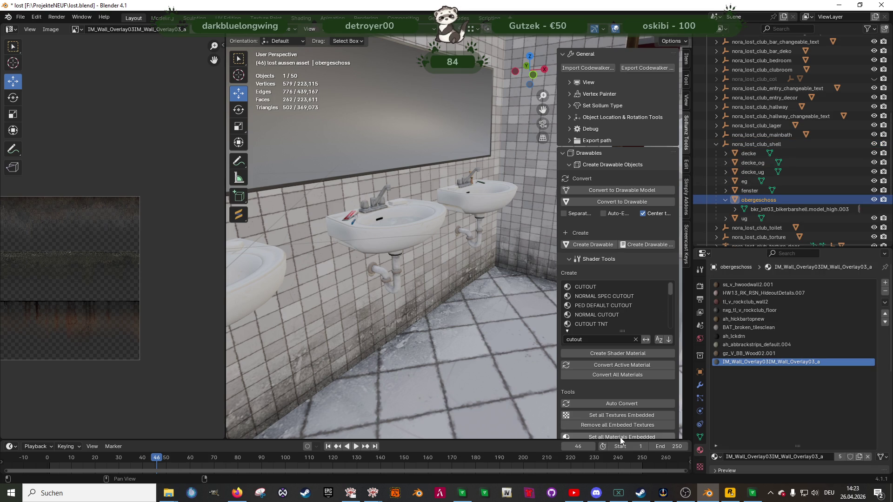
pyautogui.click(621, 437)
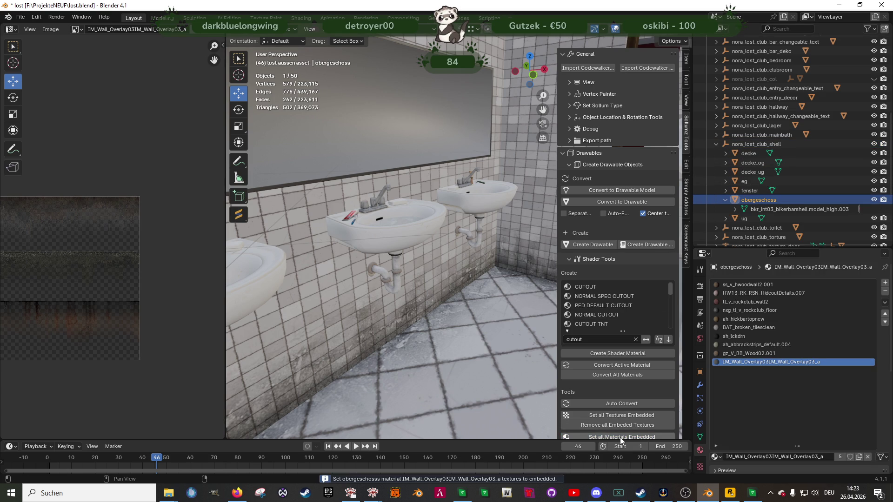
# Step: Export nora_lost_club_shell to the export folder with the CodeWalker exporter
pyautogui.click(717, 144)
pyautogui.click(739, 146)
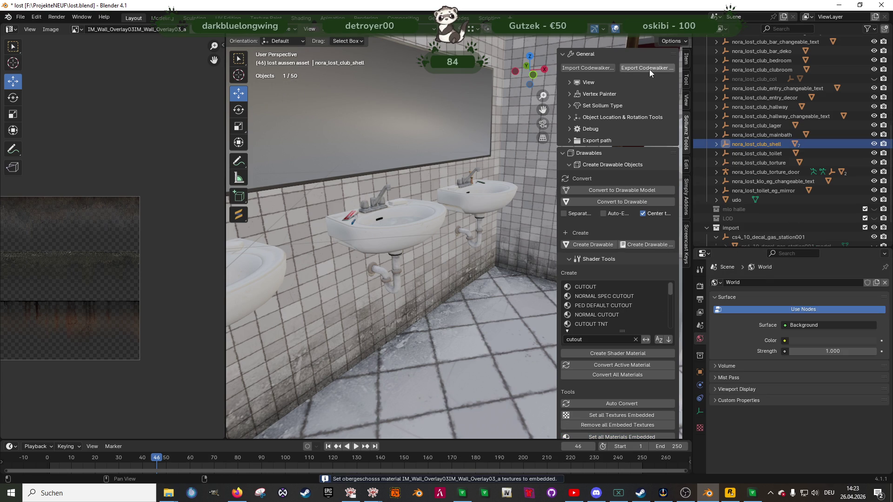
pyautogui.click(622, 69)
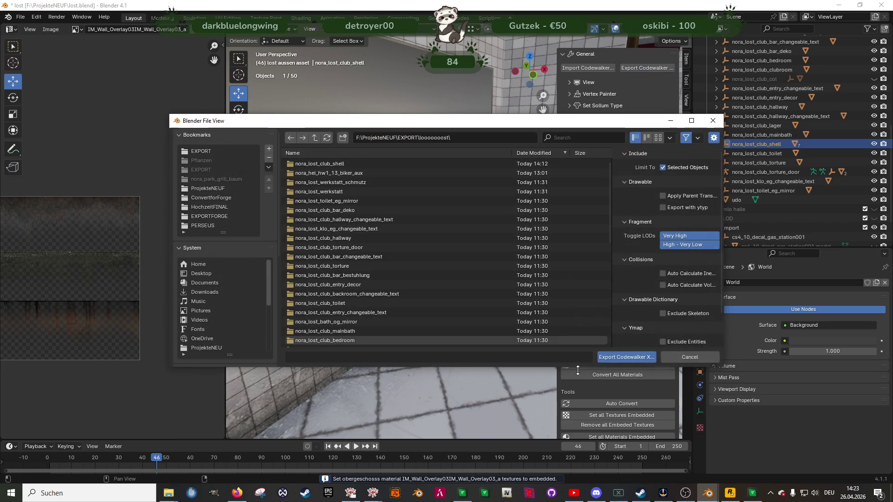
pyautogui.click(622, 357)
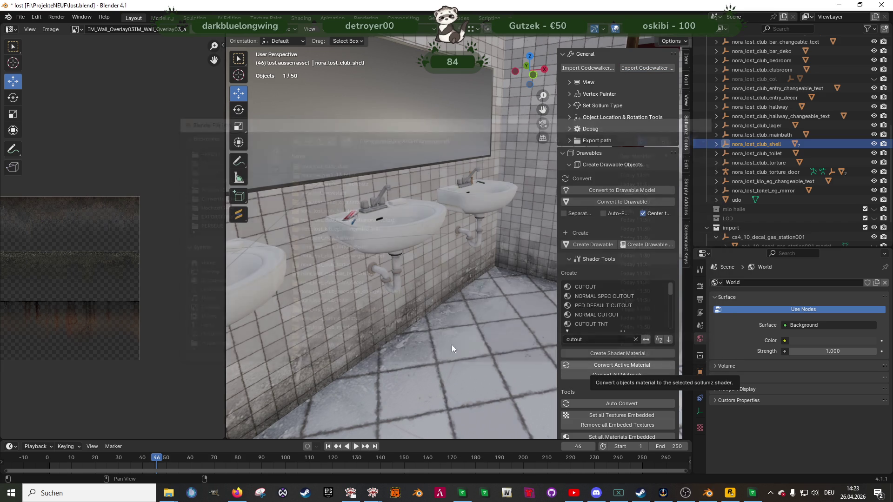
pyautogui.click(746, 491)
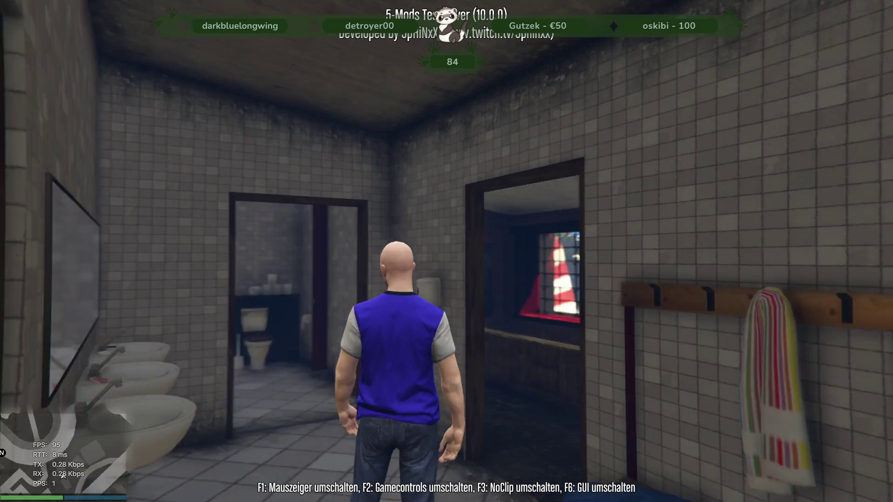
# Step: Leave the game and bring Blender back with the washroom sinks in view
pyautogui.hotkey('alt', 'Tab')
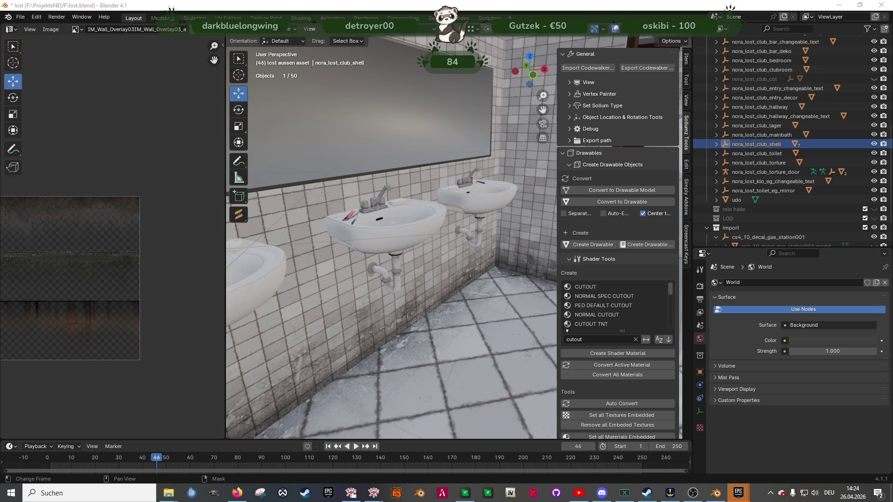
# Step: Add the exported nora_lost_club_shell.ydr into the CodeWalker archive
pyautogui.click(361, 493)
pyautogui.moveTo(168, 493)
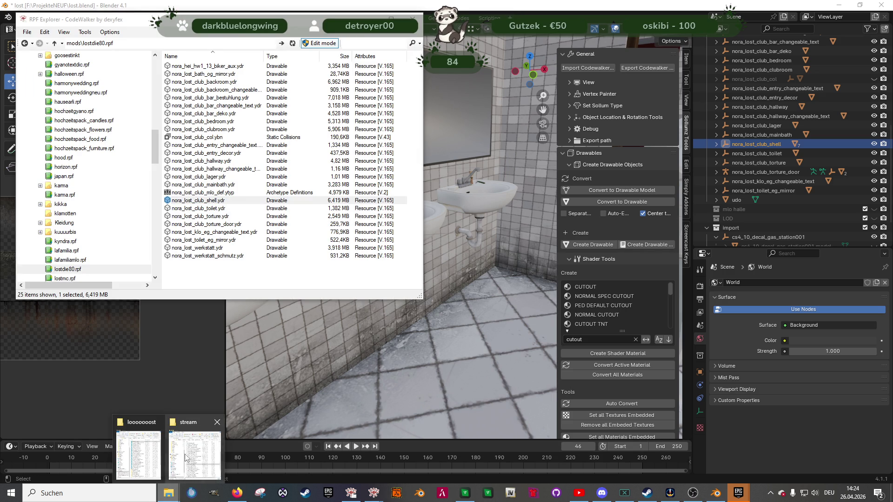
pyautogui.click(138, 455)
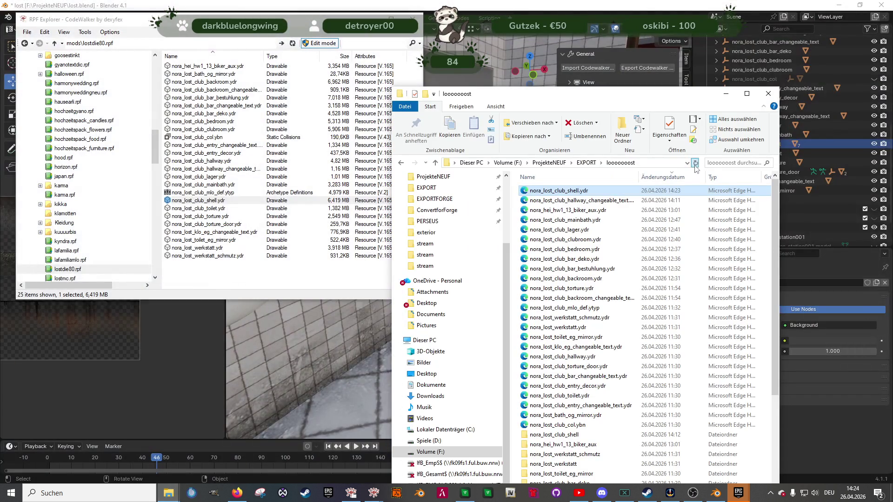
pyautogui.moveTo(577, 194)
pyautogui.mouseDown()
pyautogui.moveTo(540, 181)
pyautogui.moveTo(221, 228)
pyautogui.moveTo(293, 243)
pyautogui.moveTo(286, 241)
pyautogui.mouseUp()
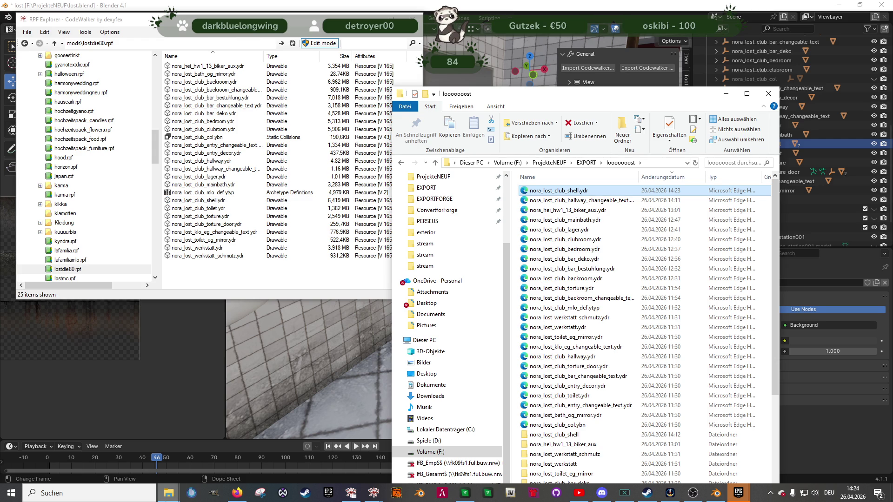
# Step: Copy the new shell .ydr into the nora-lost-mlo stream folder, replacing the old file
pyautogui.moveTo(169, 492)
pyautogui.click(186, 467)
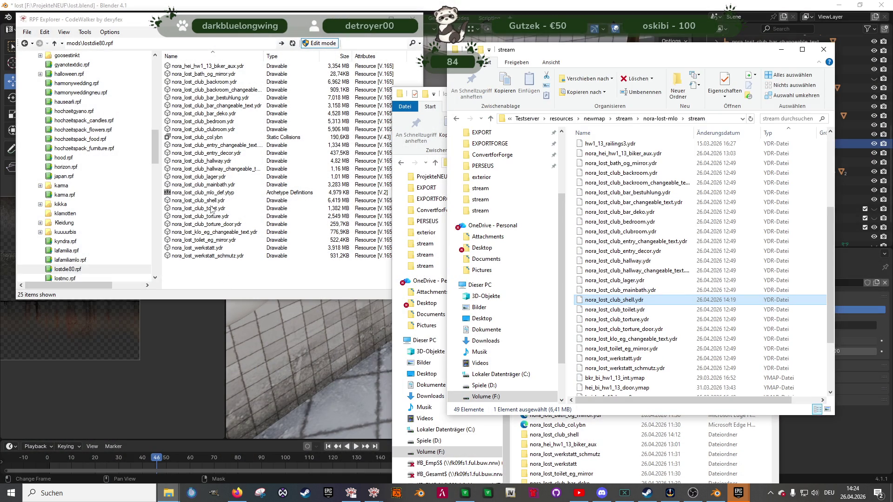
pyautogui.moveTo(212, 201)
pyautogui.mouseDown()
pyautogui.moveTo(438, 244)
pyautogui.moveTo(619, 260)
pyautogui.mouseUp()
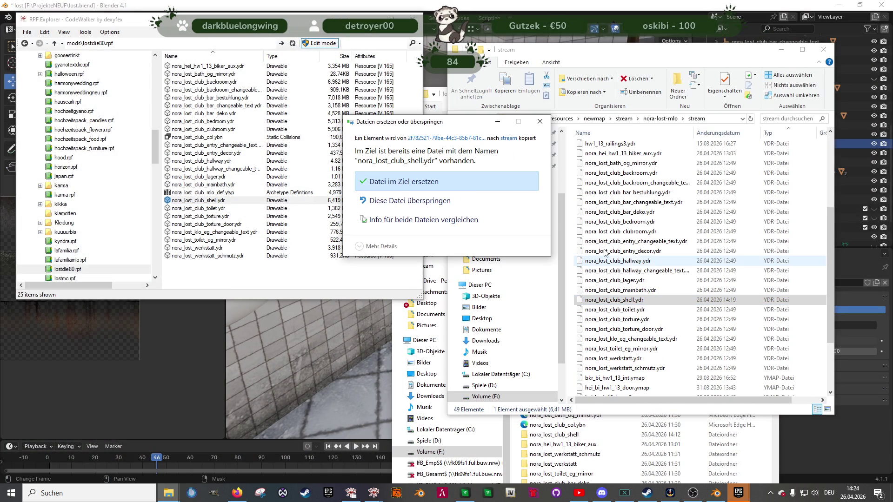
pyautogui.click(469, 183)
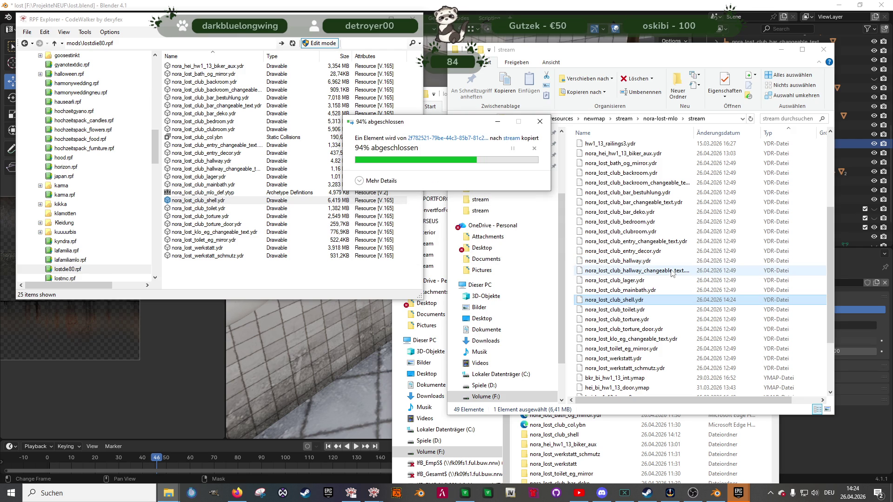
pyautogui.click(465, 493)
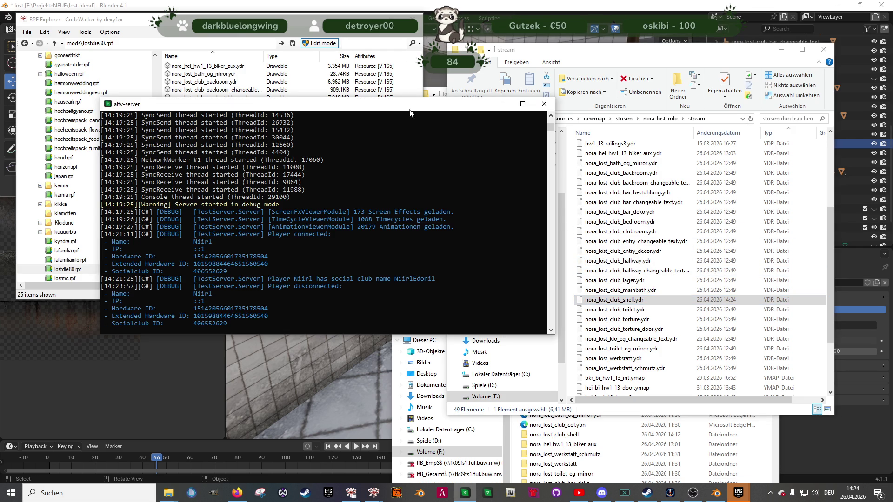
# Step: Shut down the running alt:V test server and launch it again
pyautogui.click(542, 109)
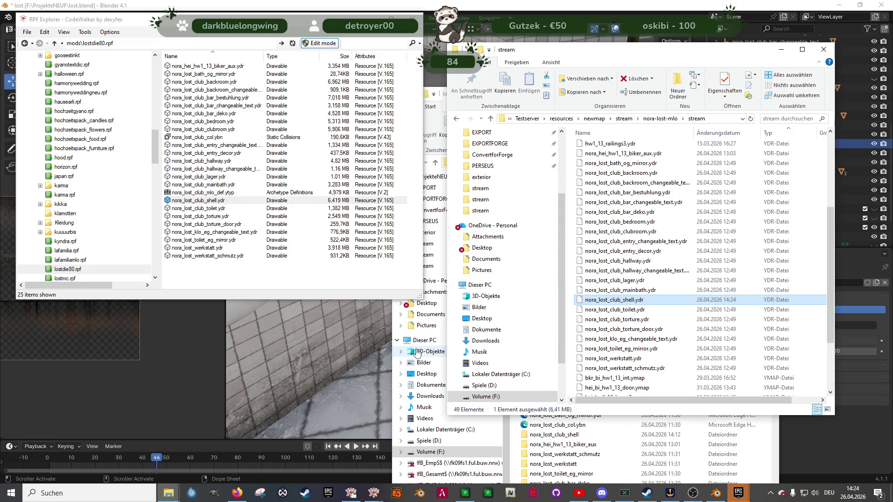
pyautogui.click(479, 496)
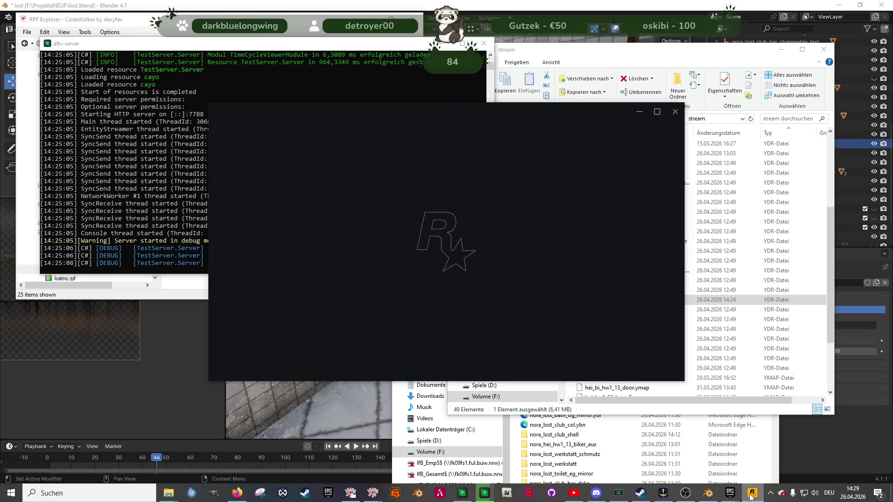
# Step: Restore the stalled Rockstar loading window, then close it with 'Fenster schließen'
pyautogui.click(751, 496)
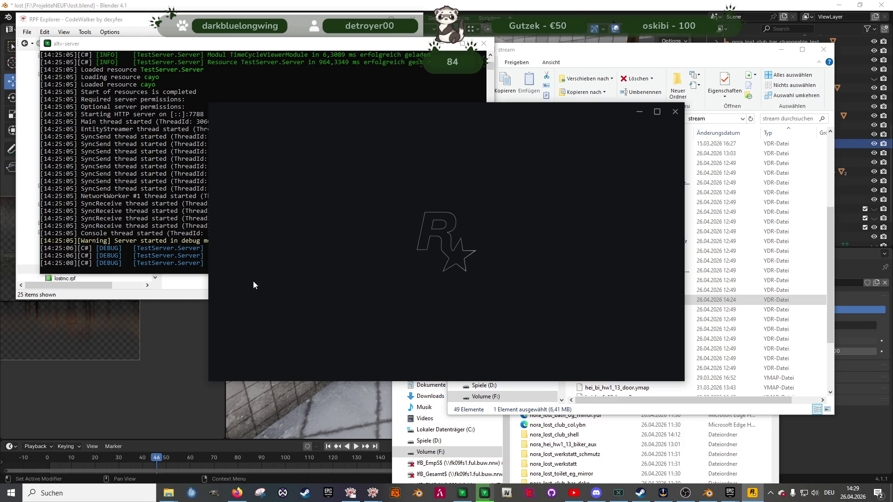
pyautogui.click(485, 493)
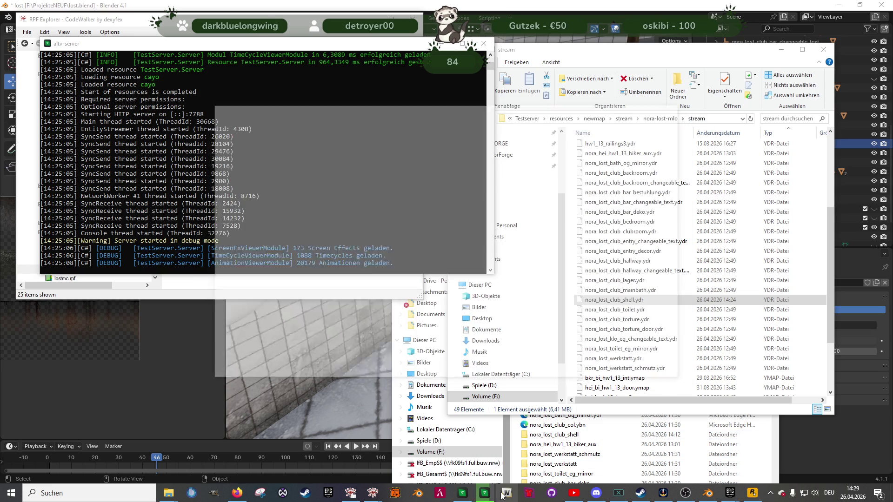
pyautogui.click(484, 472)
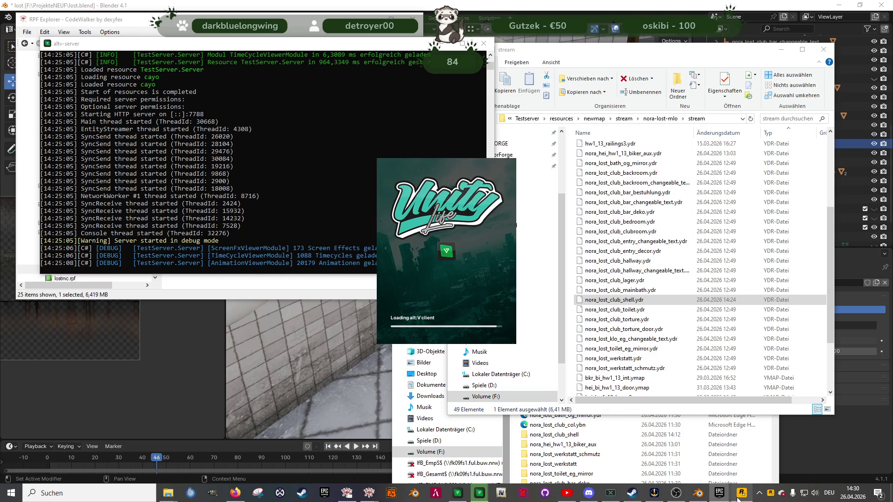
# Step: Wait for the alt:V client home screen listing localhost:7788 under Recent servers
pyautogui.moveTo(730, 493)
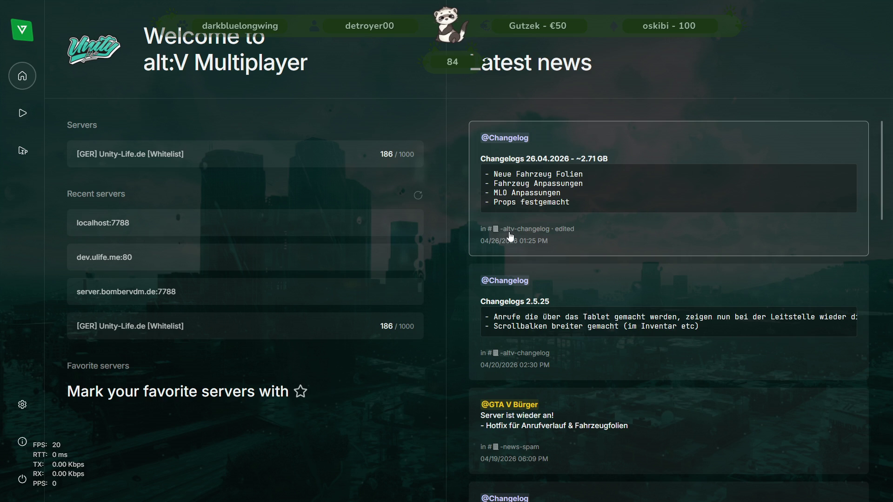
# Step: Connect directly to the localhost:7788 test server from Recent servers
pyautogui.click(219, 221)
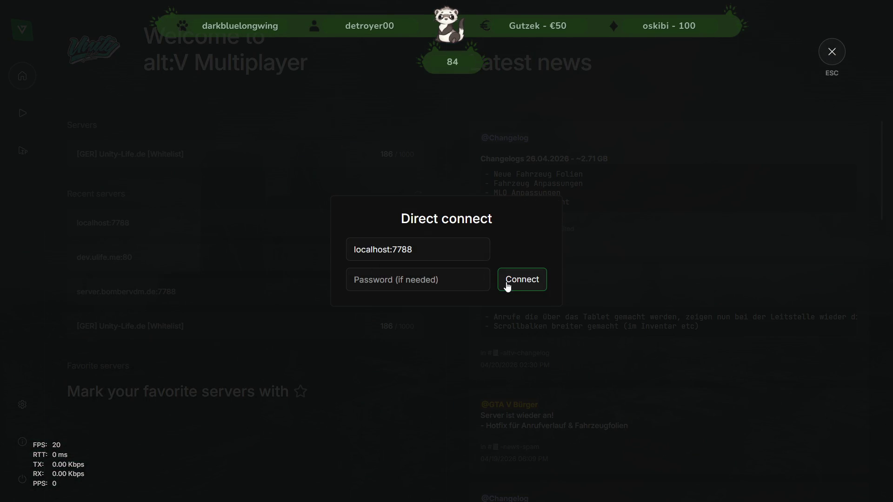
pyautogui.click(505, 282)
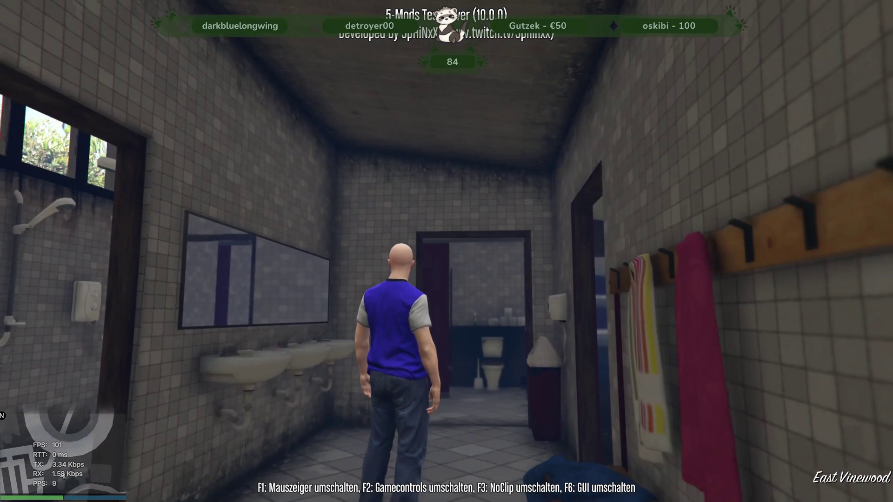
# Step: Walk through the washroom, toilet stall, locker corridor and into the shower room
pyautogui.press('w')
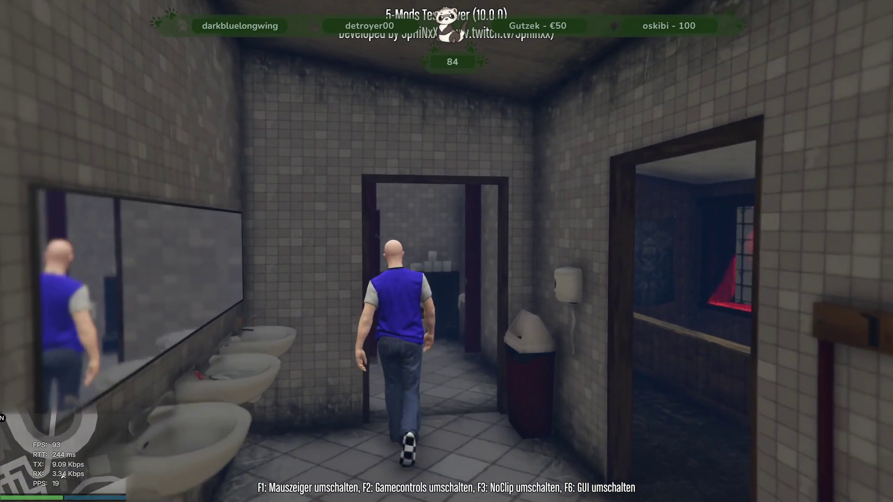
pyautogui.press('w')
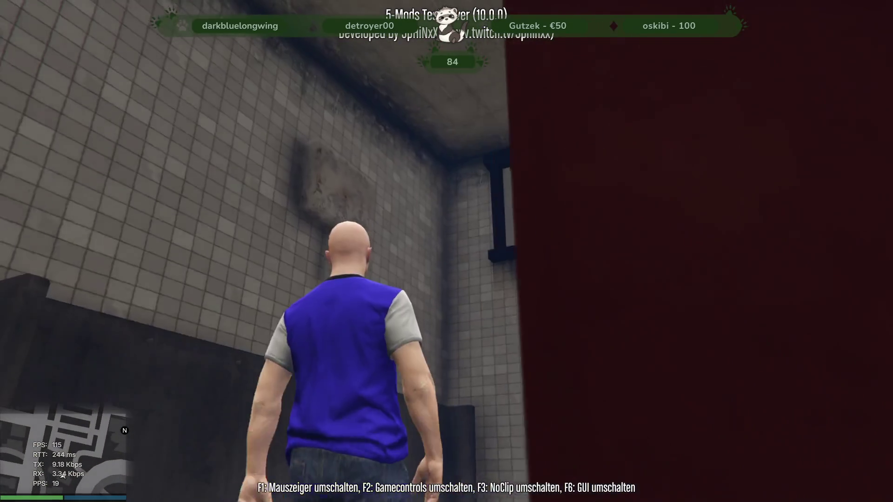
pyautogui.press('w')
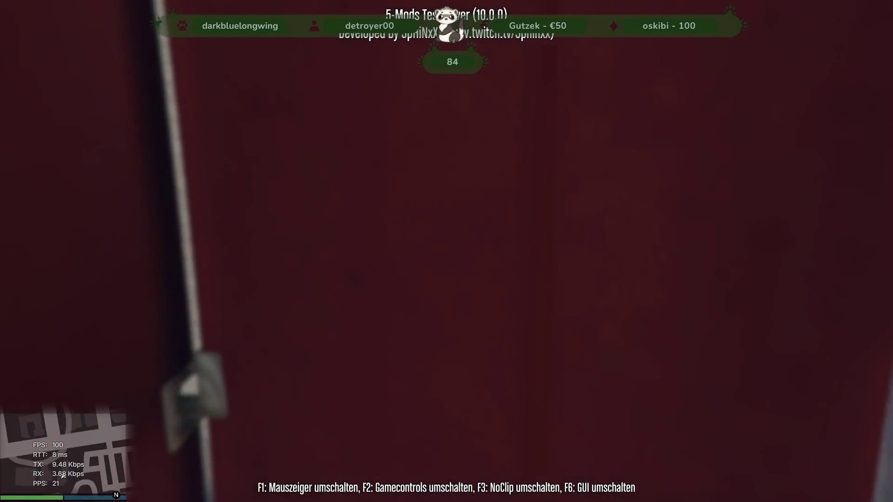
pyautogui.press('w')
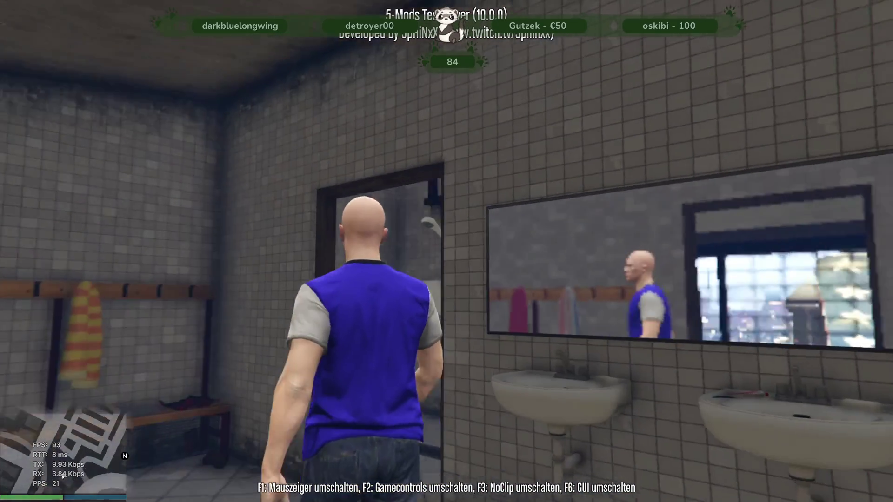
pyautogui.press('w')
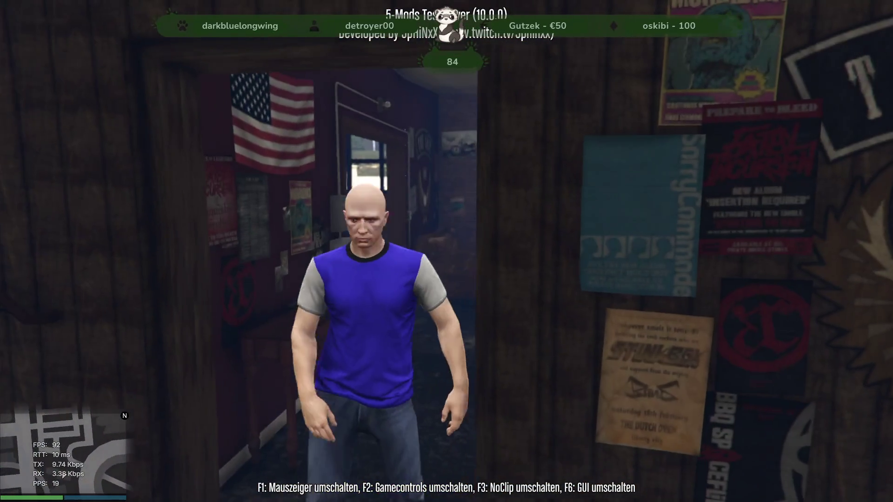
# Step: Tour the bar room and back room mural, then open the F8 console and leave the game
pyautogui.press('w')
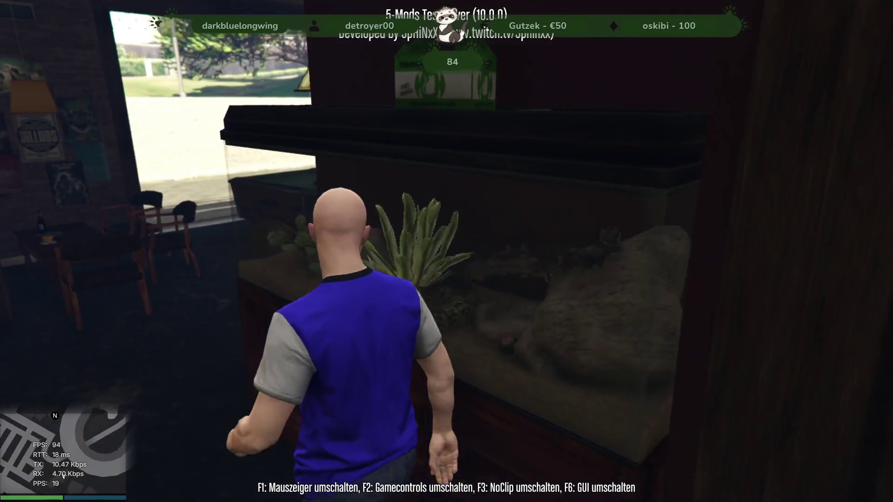
pyautogui.press('w')
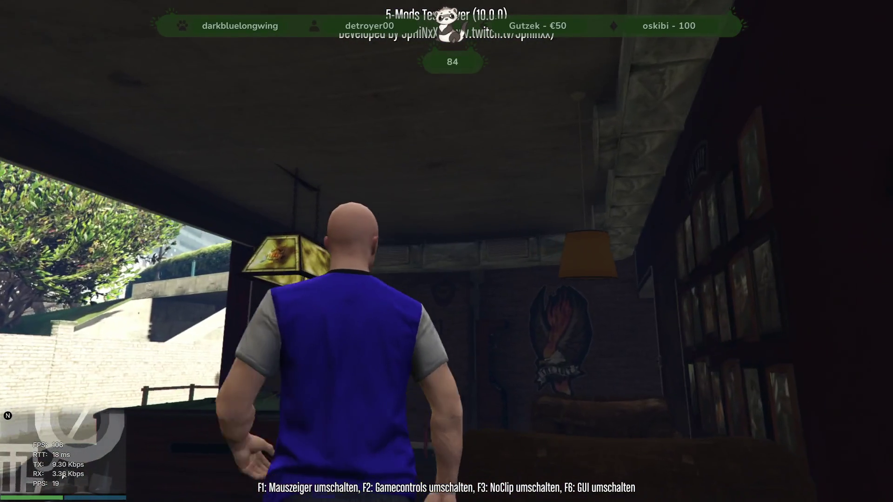
pyautogui.press('w')
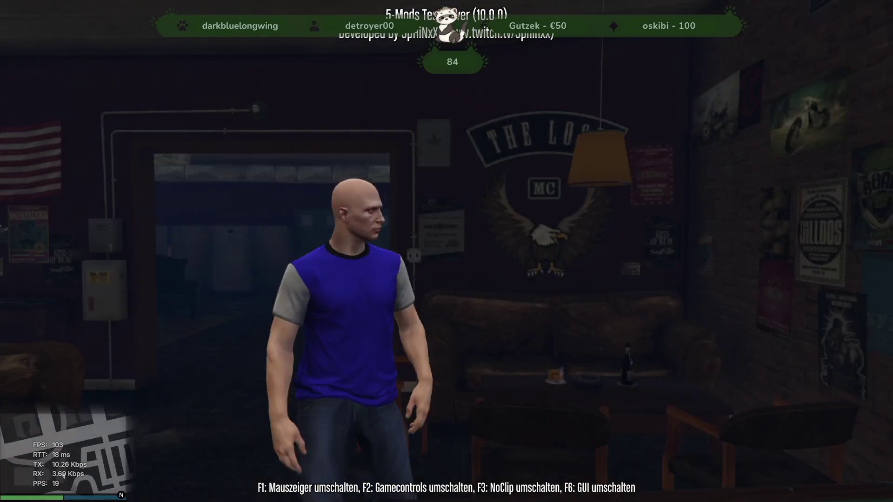
pyautogui.press('w')
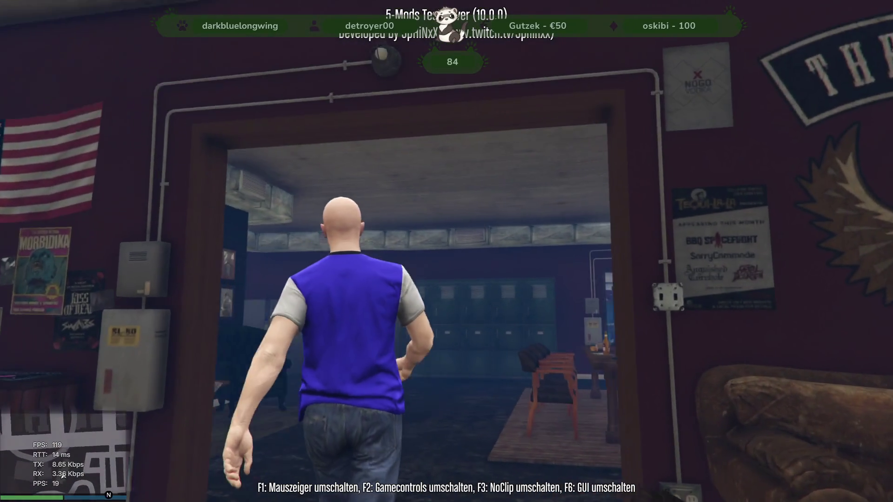
pyautogui.press('w')
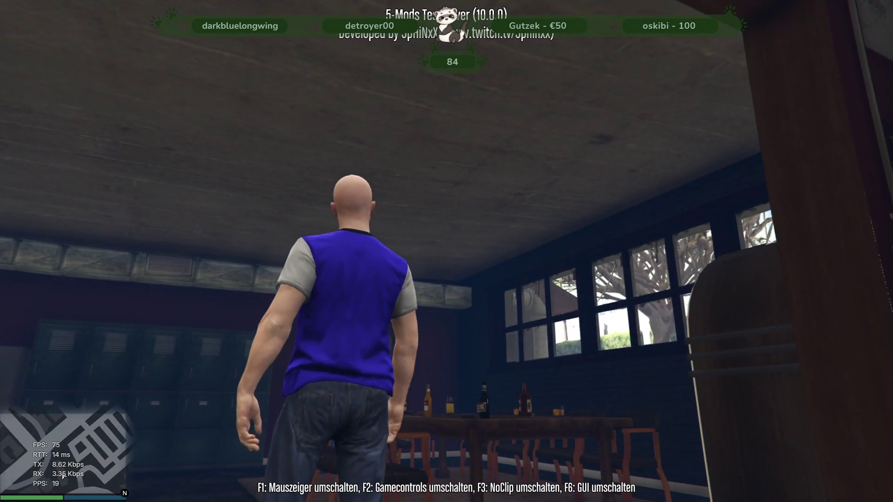
pyautogui.press('s')
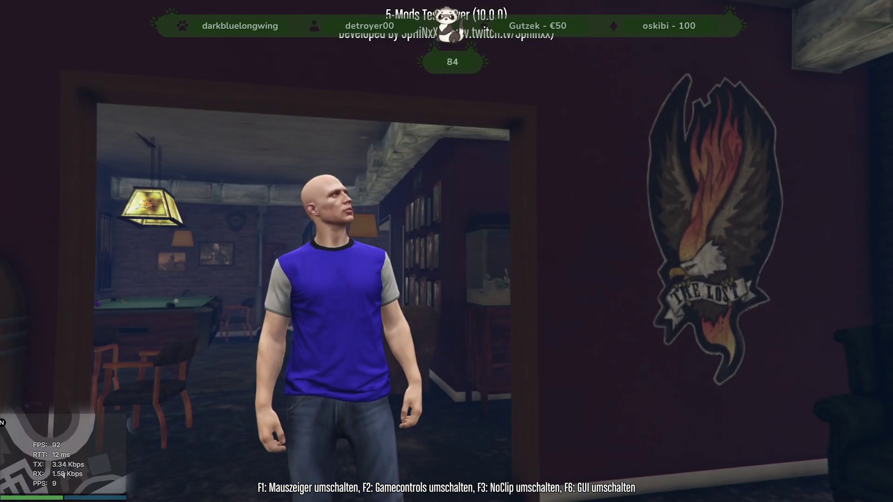
pyautogui.press('F8')
pyautogui.hotkey('alt', 'Tab')
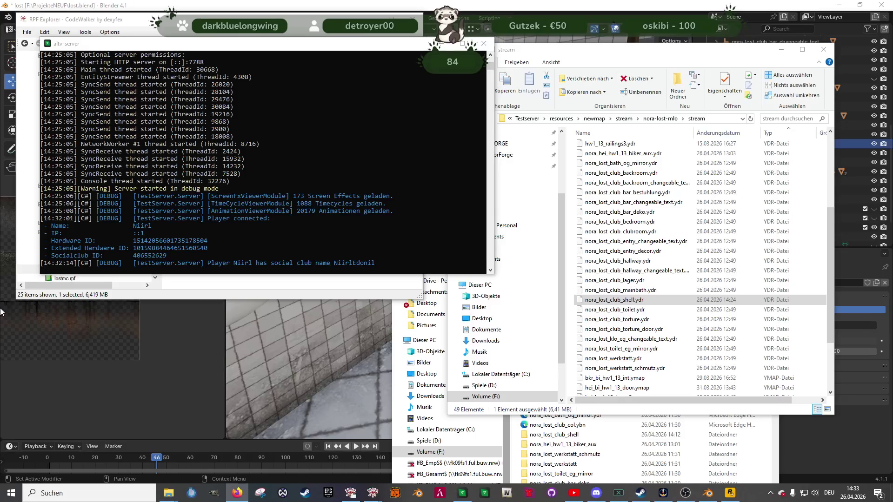
# Step: Stop the alt:V server, orbit CodeWalker's view around the clubroom table, and expand the Open menu
pyautogui.click(484, 43)
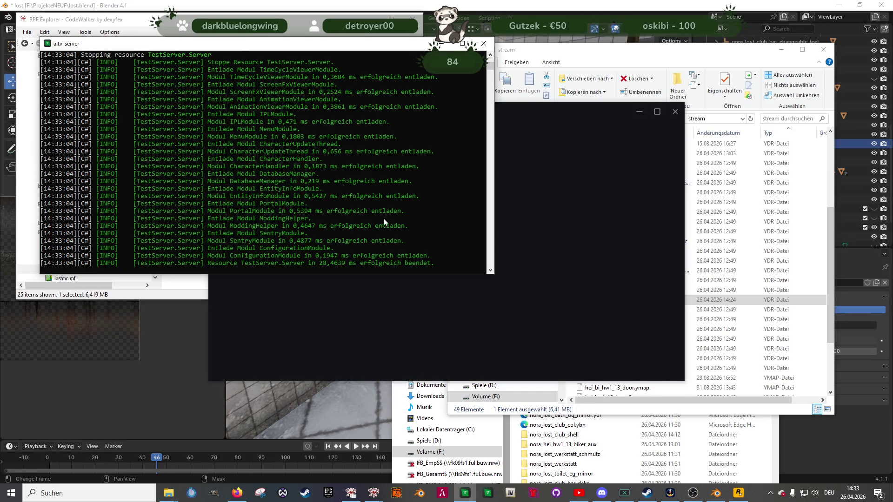
pyautogui.moveTo(374, 493)
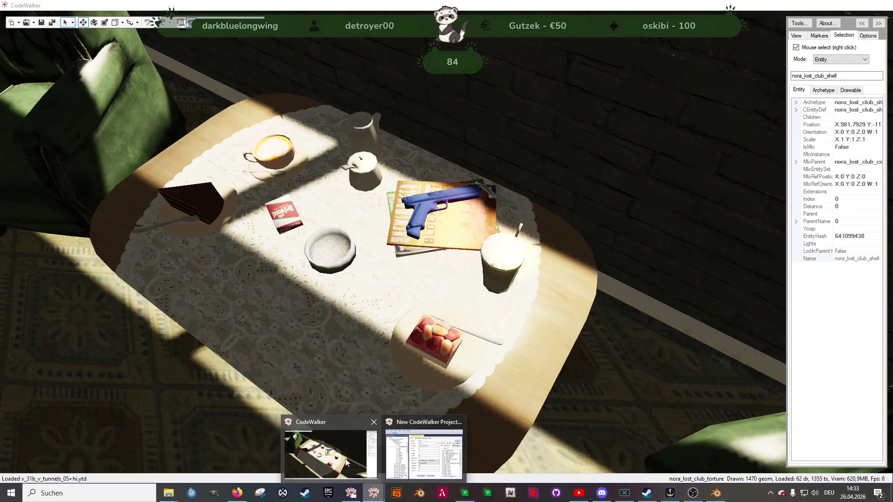
pyautogui.click(345, 462)
pyautogui.moveTo(455, 256); pyautogui.dragTo(219, 191)
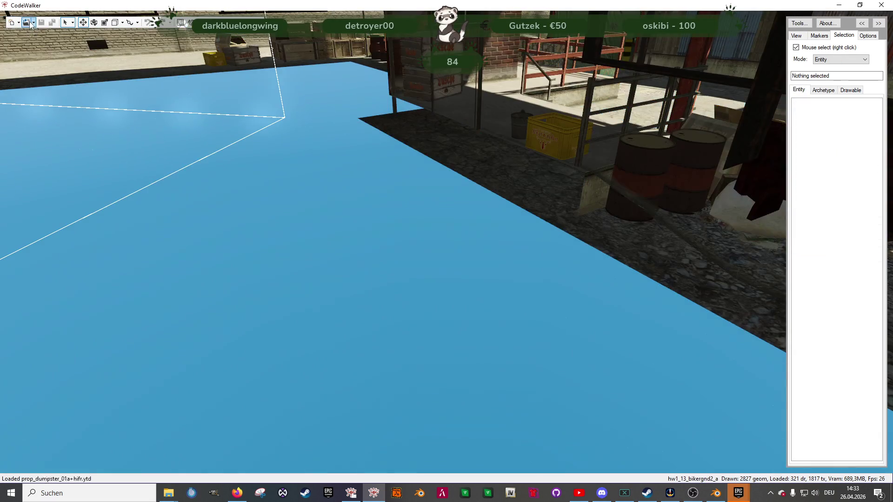
pyautogui.click(33, 23)
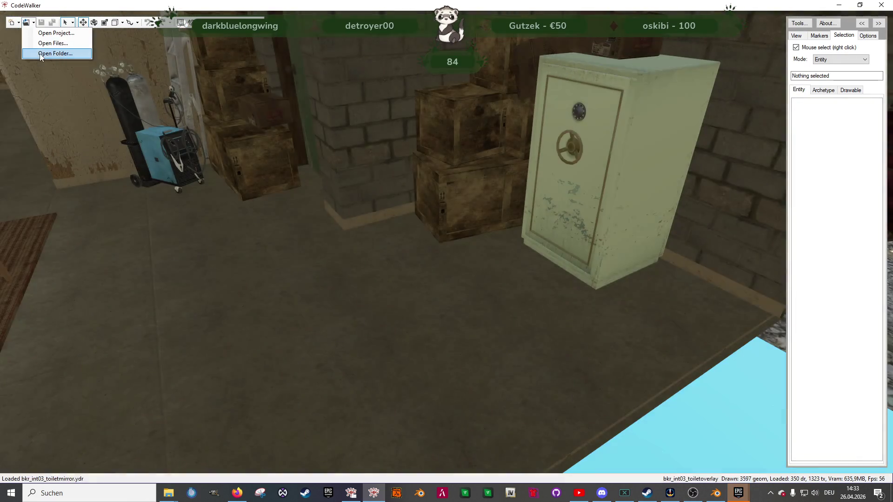
# Step: Load the nora-lost-mlo folder into the CodeWalker project
pyautogui.click(41, 55)
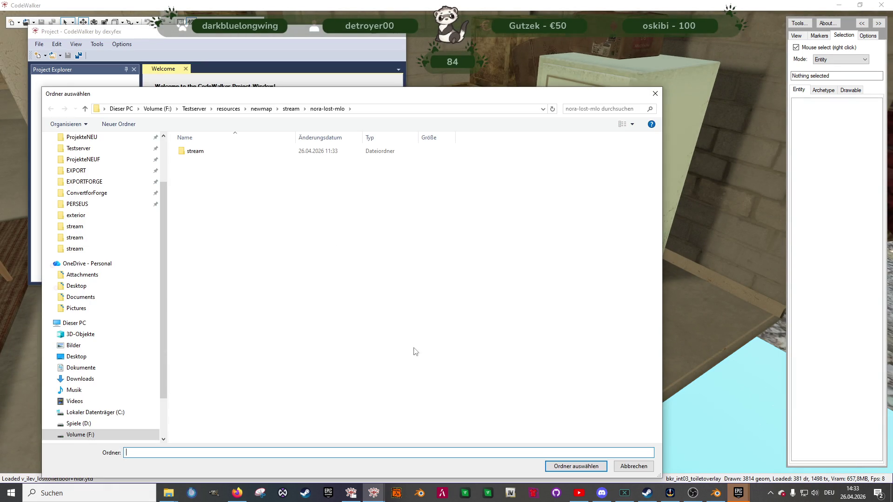
pyautogui.click(582, 467)
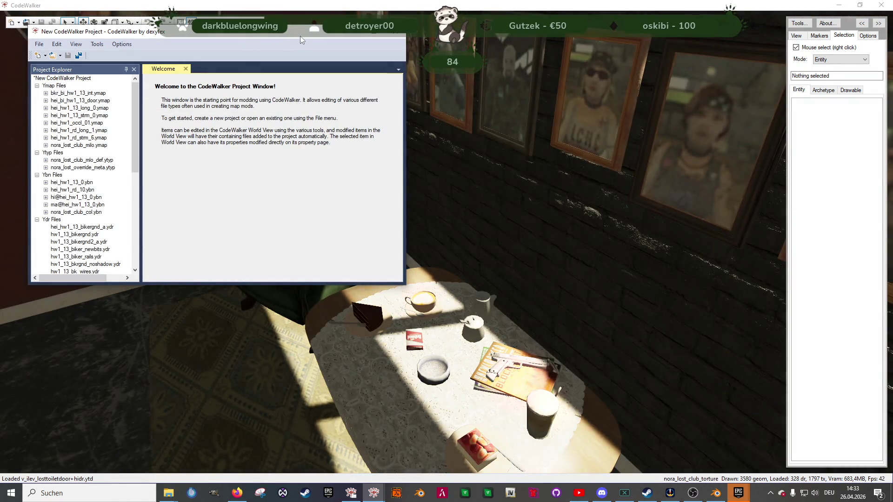
pyautogui.moveTo(298, 307)
pyautogui.mouseDown()
pyautogui.moveTo(280, 209)
pyautogui.moveTo(261, 177)
pyautogui.moveTo(456, 270)
pyautogui.moveTo(442, 288)
pyautogui.moveTo(514, 304)
pyautogui.moveTo(570, 334)
pyautogui.moveTo(658, 336)
pyautogui.mouseUp()
# Step: Fly the camera back out to the garage entrance and bring the Forge browser onto this screen
pyautogui.press('w')
pyautogui.press('s')
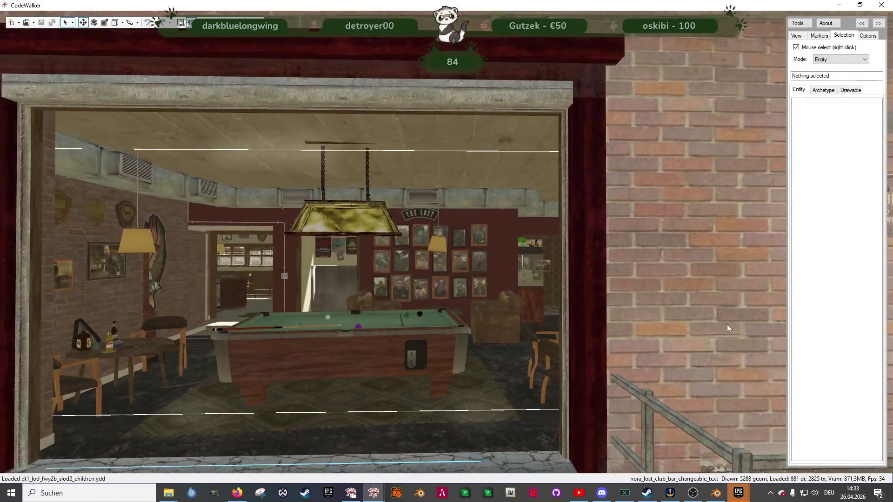
pyautogui.press('s')
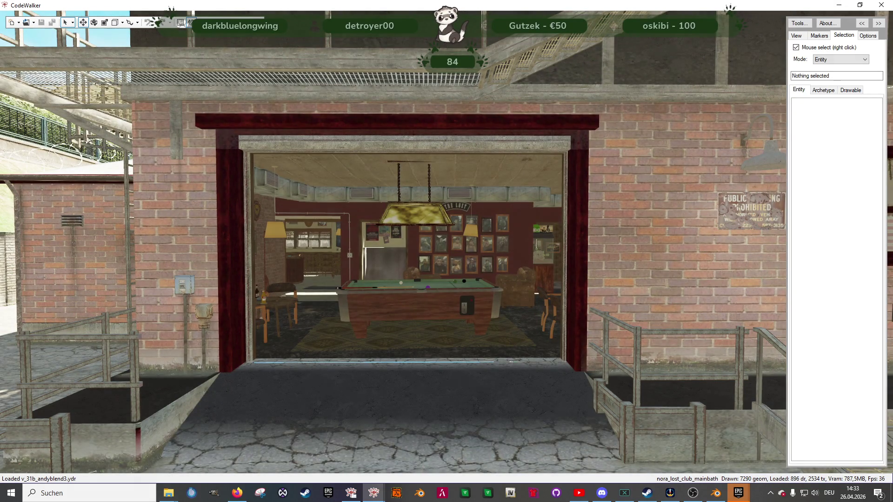
pyautogui.hotkey('alt', 'Tab')
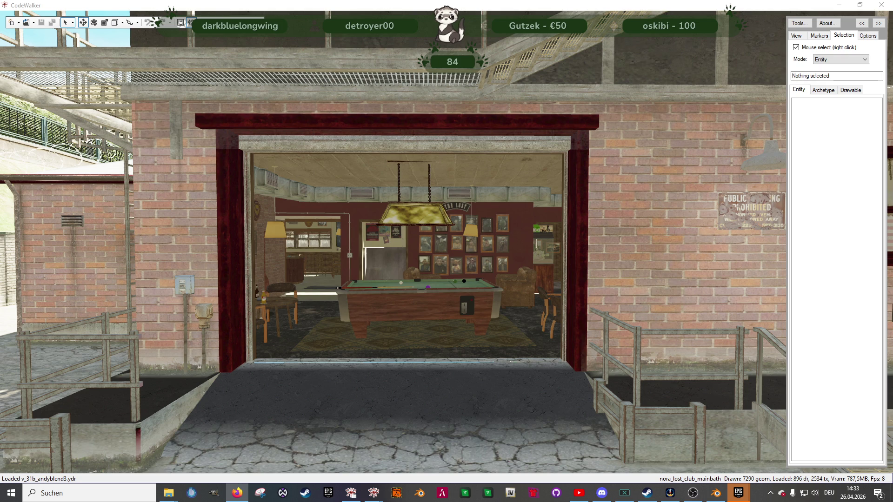
pyautogui.moveTo(892, 75); pyautogui.dragTo(768, 25)
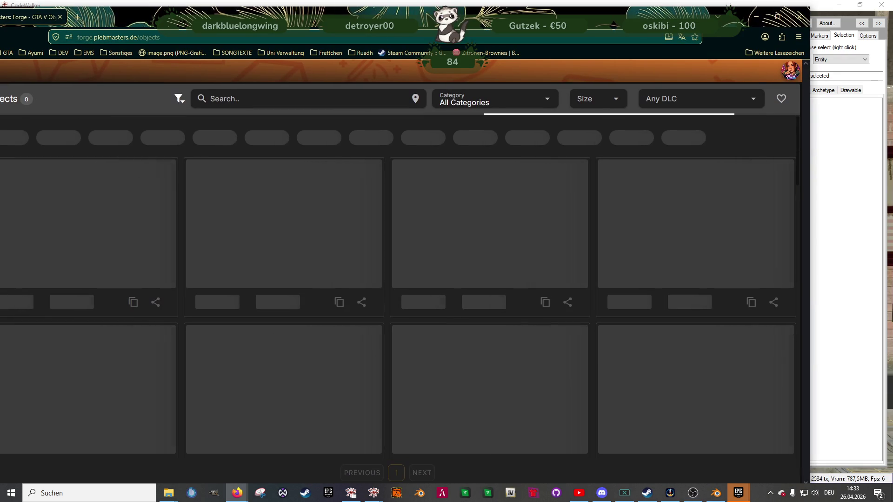
# Step: Maximize the Forge page, search the object catalogue for 'door', and browse the door results
pyautogui.click(769, 24)
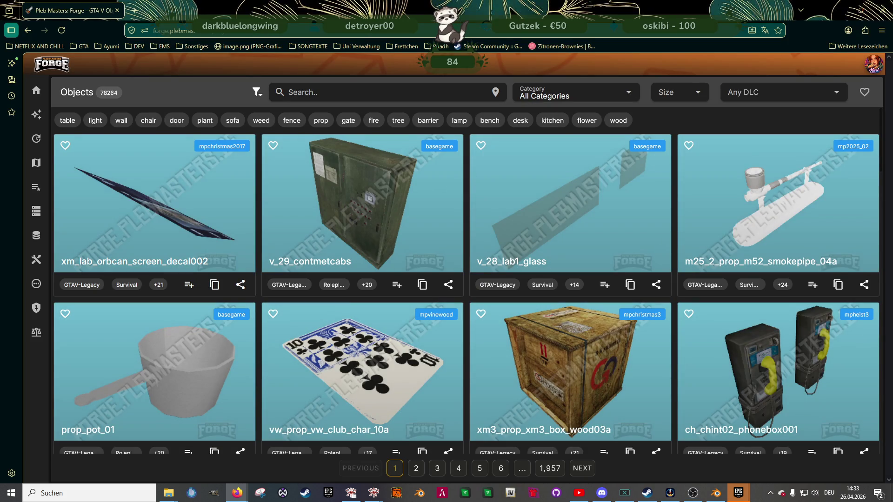
pyautogui.click(337, 87)
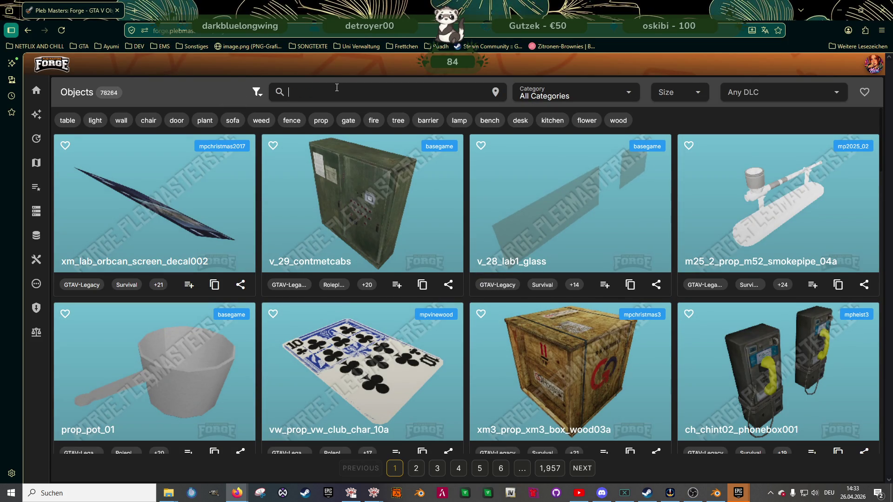
pyautogui.write('door')
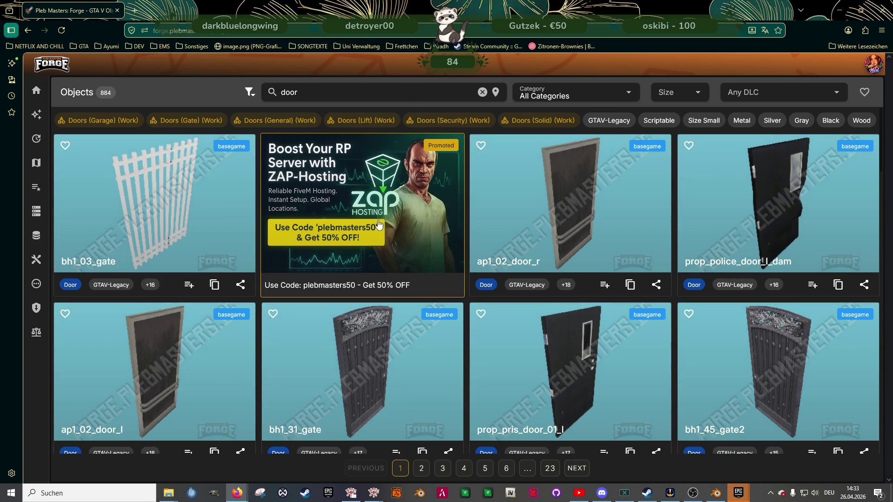
pyautogui.scroll(-5, 549, 312)
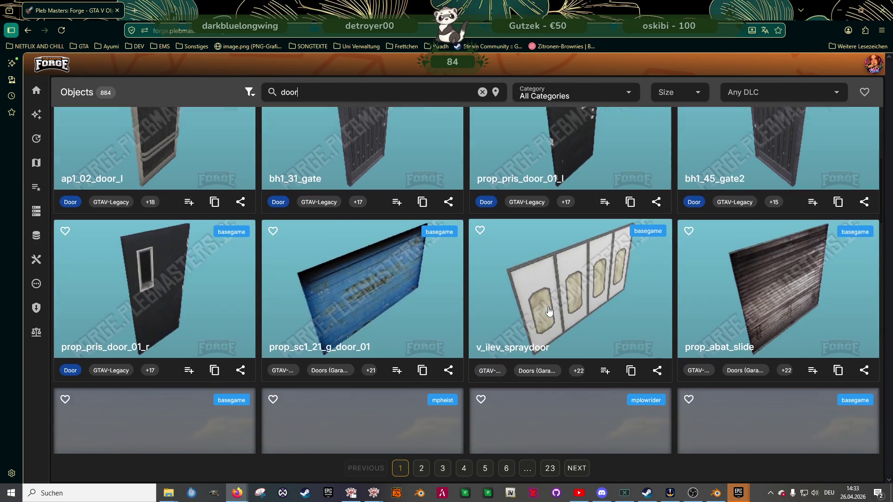
pyautogui.scroll(-2, 512, 270)
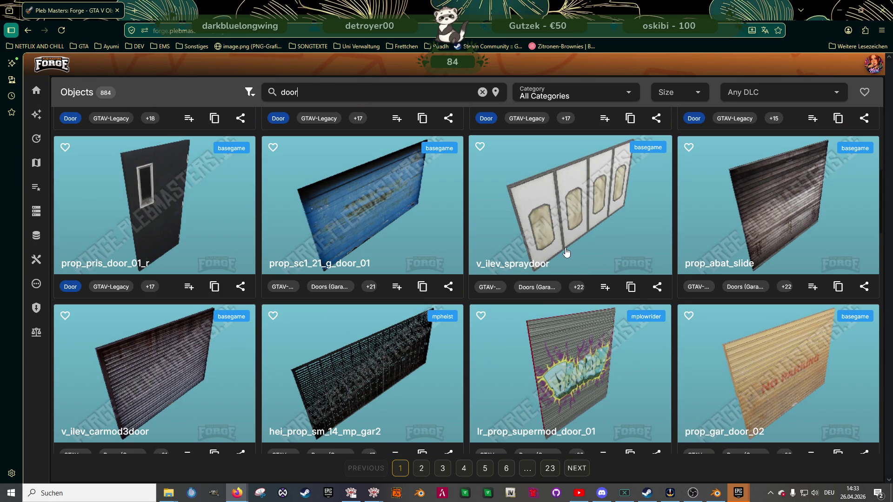
pyautogui.scroll(-2, 373, 264)
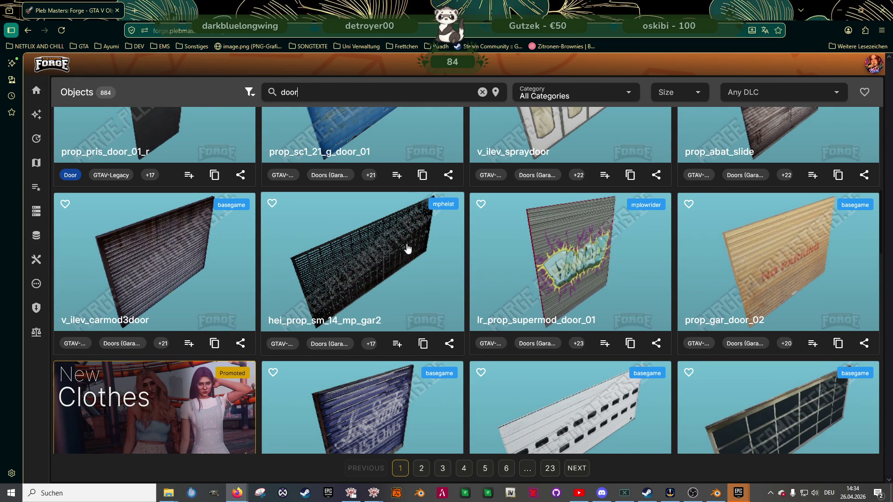
pyautogui.scroll(-3, 406, 248)
pyautogui.scroll(-6, 404, 267)
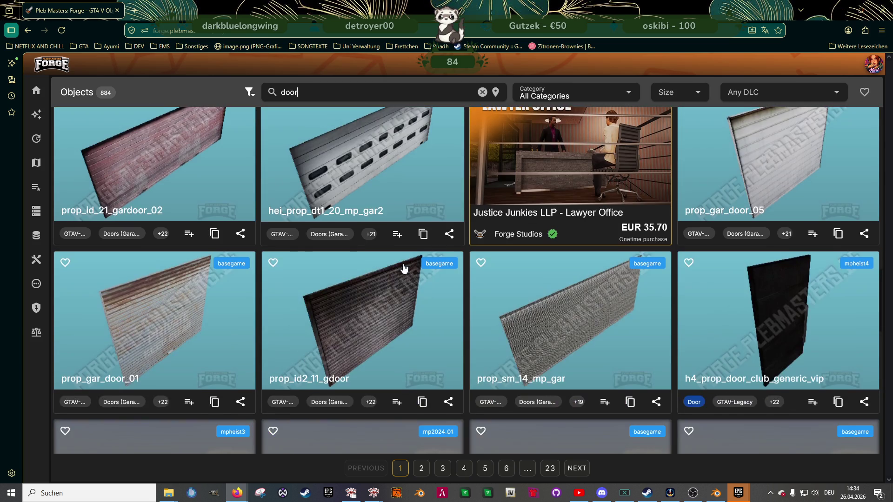
pyautogui.scroll(-3, 404, 266)
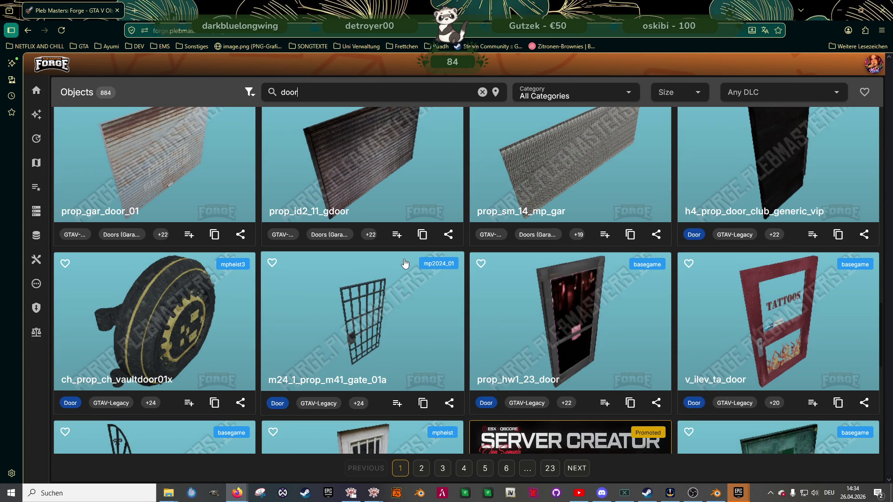
pyautogui.scroll(3, 405, 264)
pyautogui.scroll(-6, 404, 260)
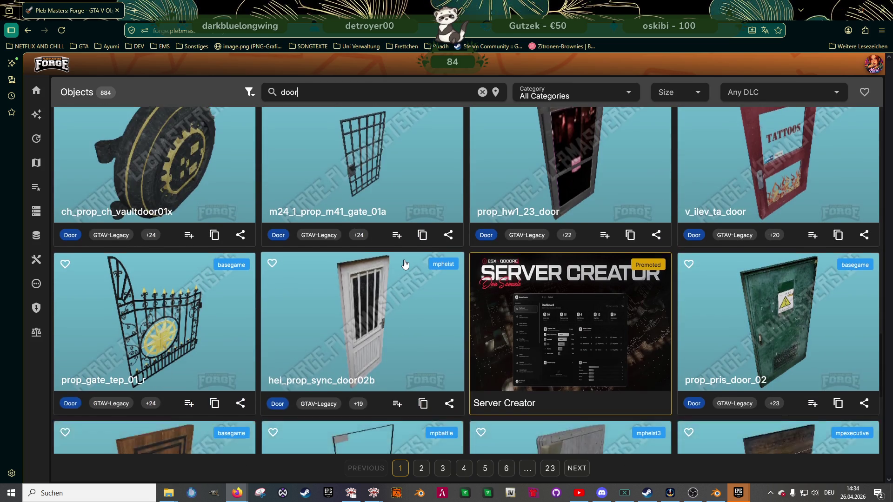
pyautogui.scroll(-3, 406, 265)
pyautogui.scroll(-3, 404, 264)
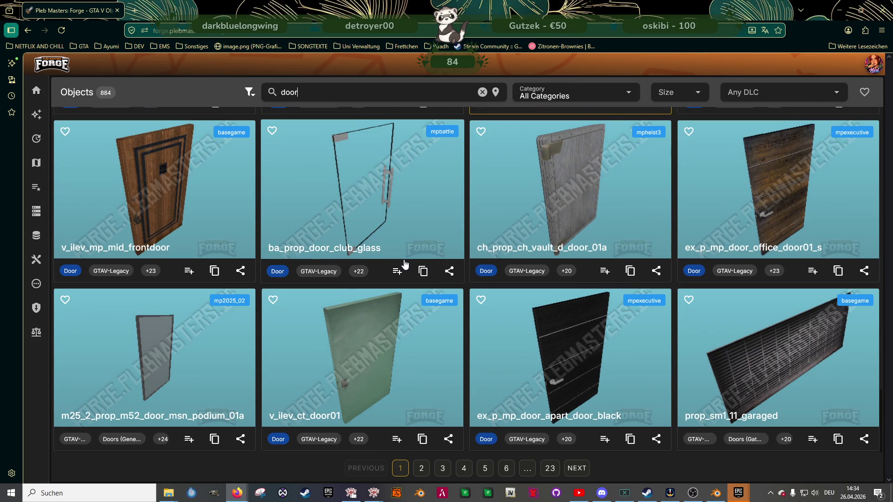
pyautogui.scroll(6, 405, 263)
pyautogui.scroll(5, 404, 261)
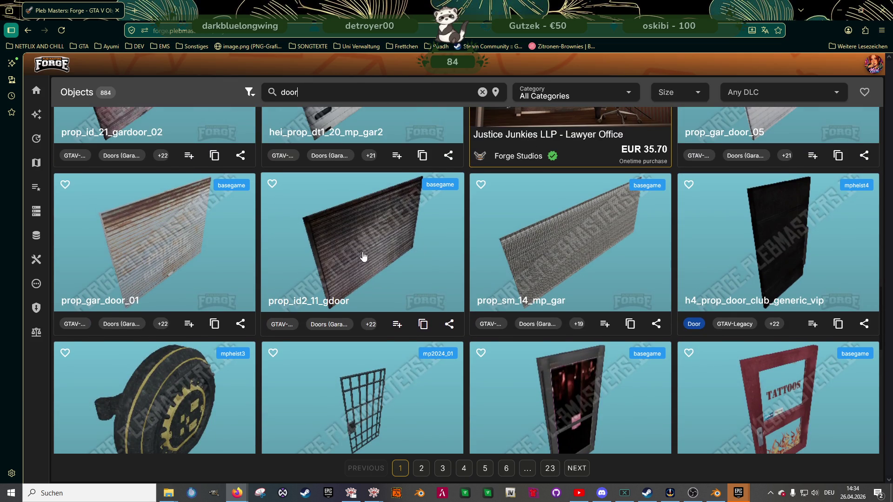
# Step: Inspect prop_id2_11_gdoor as a 3D model, copy its name, and return to CodeWalker
pyautogui.click(397, 288)
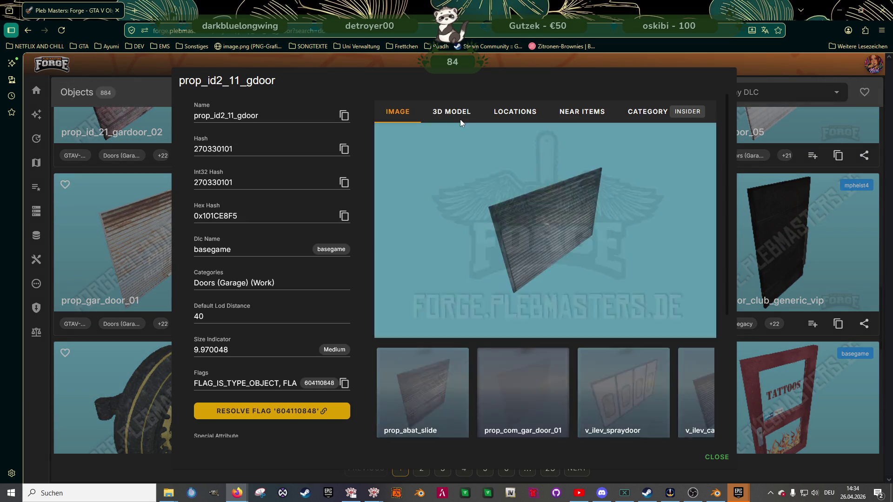
pyautogui.click(456, 113)
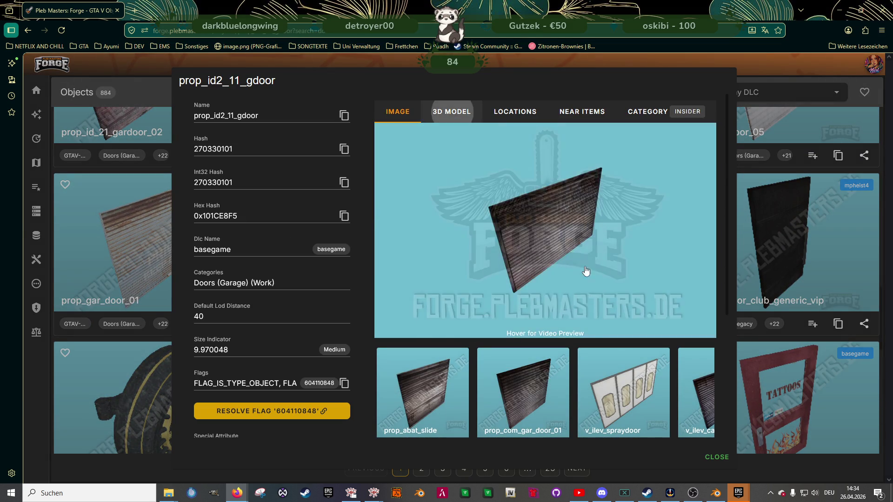
pyautogui.moveTo(597, 244)
pyautogui.mouseDown()
pyautogui.moveTo(482, 229)
pyautogui.moveTo(576, 223)
pyautogui.moveTo(578, 241)
pyautogui.moveTo(521, 246)
pyautogui.mouseUp()
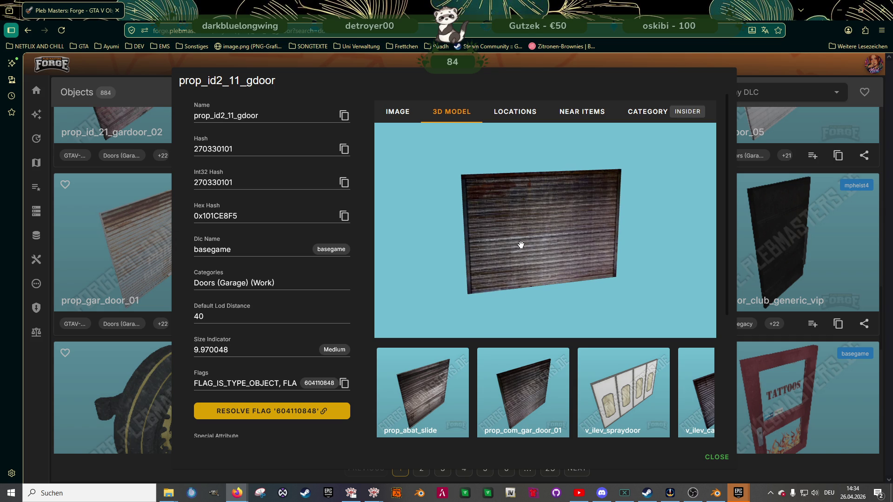
pyautogui.click(344, 116)
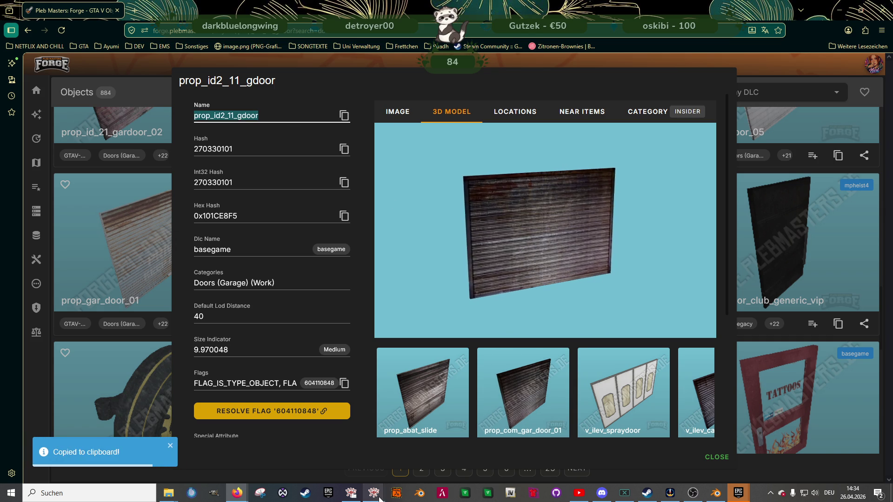
pyautogui.moveTo(374, 493)
pyautogui.click(325, 459)
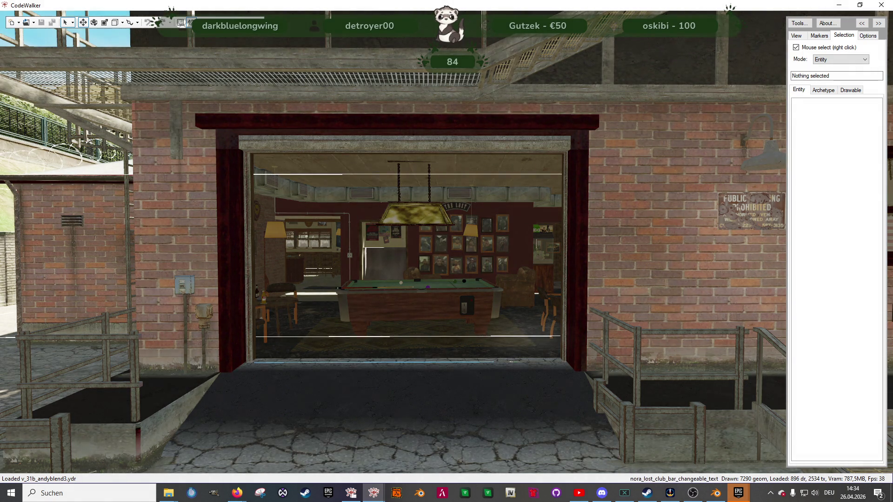
# Step: Open portal 1: 2 to 0 of nora_lost_club_col in the clubhouse ytyp, then move the project window aside
pyautogui.moveTo(457, 164)
pyautogui.mouseDown()
pyautogui.moveTo(513, 172)
pyautogui.moveTo(505, 185)
pyautogui.mouseUp()
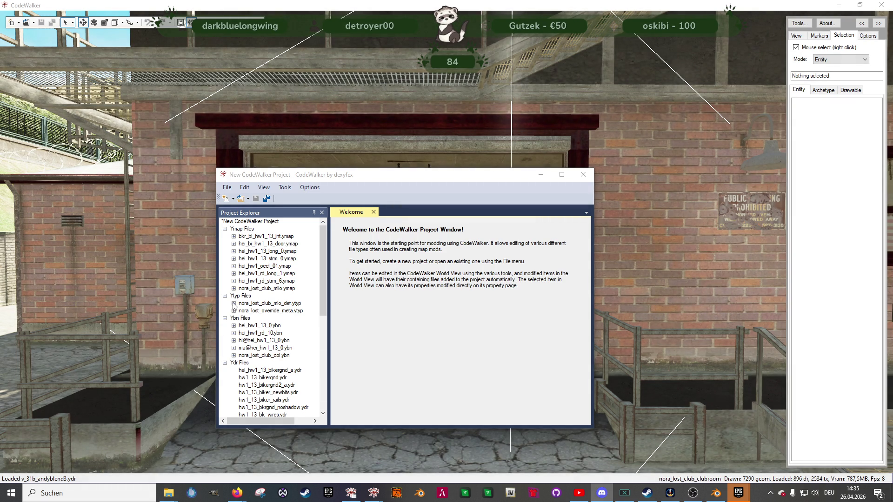
pyautogui.click(234, 303)
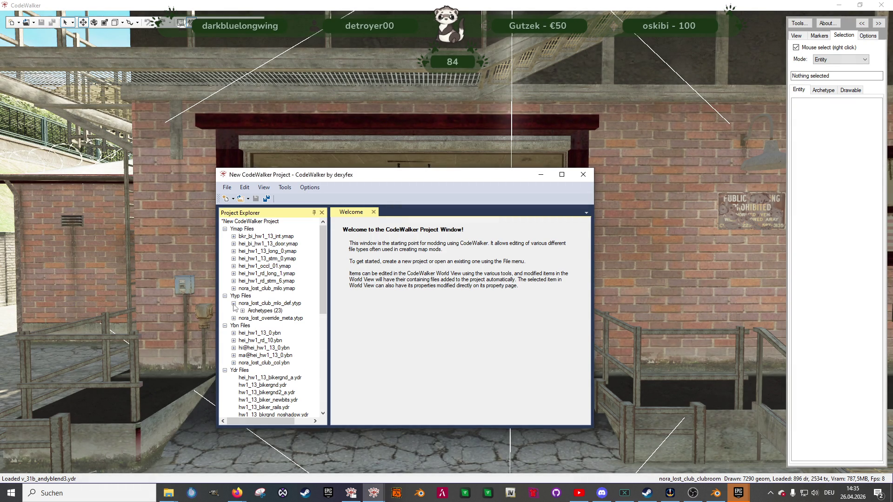
pyautogui.click(243, 311)
pyautogui.click(251, 244)
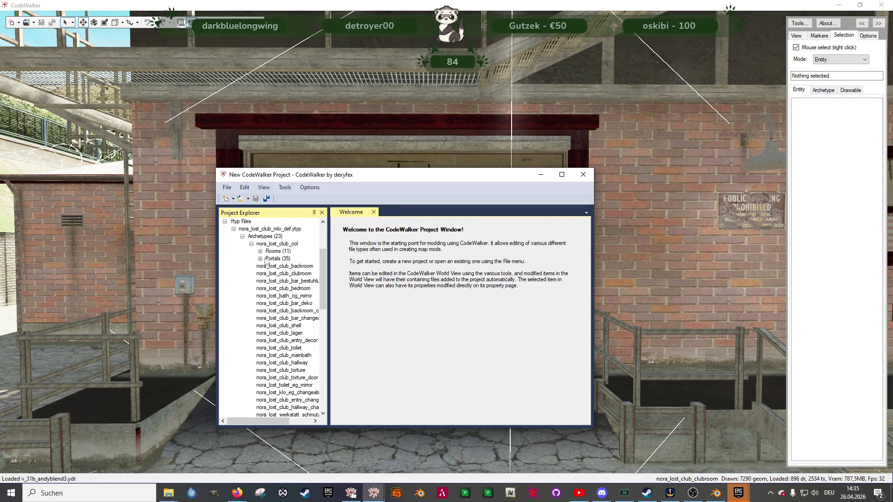
pyautogui.click(261, 259)
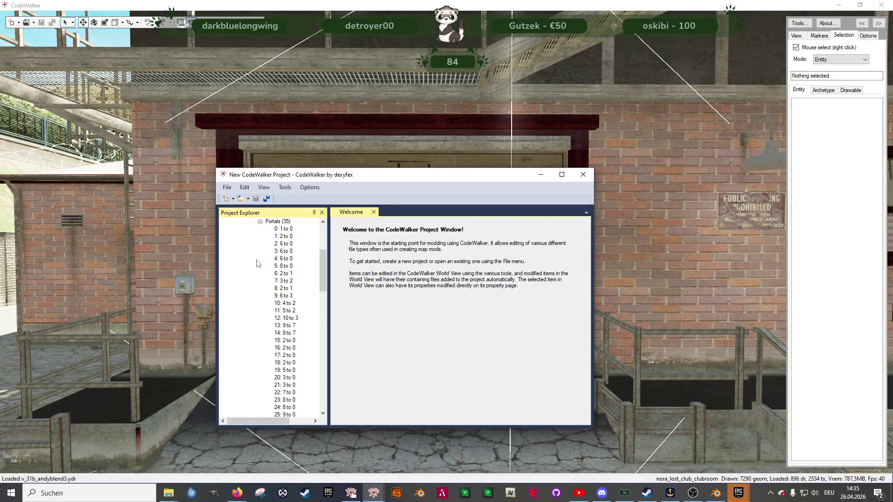
pyautogui.click(285, 236)
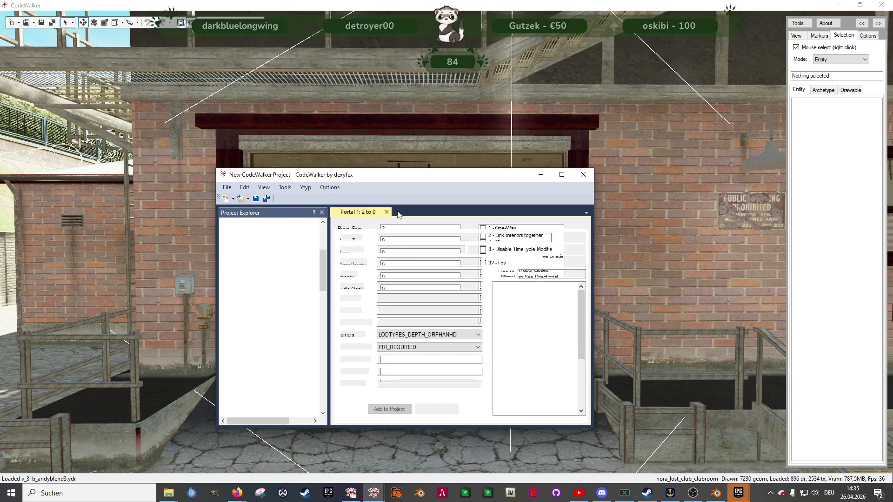
pyautogui.moveTo(402, 175); pyautogui.dragTo(0, 195)
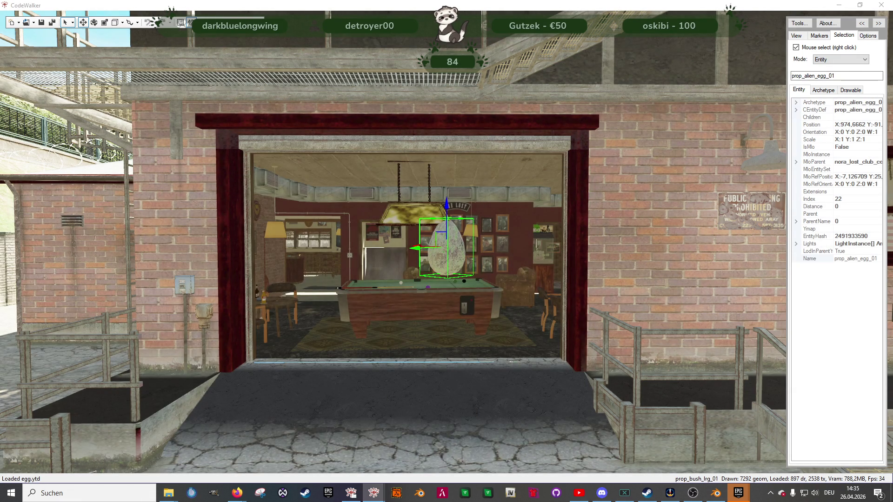
# Step: Set the gizmo to move mode and aim the camera head-on at the brown roll-up shutter
pyautogui.press('e')
pyautogui.moveTo(512, 298)
pyautogui.mouseDown()
pyautogui.moveTo(541, 279)
pyautogui.moveTo(476, 274)
pyautogui.moveTo(426, 287)
pyautogui.moveTo(422, 246)
pyautogui.moveTo(434, 241)
pyautogui.moveTo(470, 259)
pyautogui.moveTo(449, 242)
pyautogui.moveTo(455, 227)
pyautogui.mouseUp()
pyautogui.press('w')
pyautogui.moveTo(422, 230); pyautogui.dragTo(323, 201)
pyautogui.moveTo(484, 256)
pyautogui.mouseDown()
pyautogui.moveTo(412, 271)
pyautogui.moveTo(393, 266)
pyautogui.moveTo(561, 166)
pyautogui.moveTo(480, 170)
pyautogui.moveTo(505, 164)
pyautogui.mouseUp()
pyautogui.moveTo(564, 295)
pyautogui.mouseDown()
pyautogui.moveTo(548, 225)
pyautogui.moveTo(634, 216)
pyautogui.moveTo(581, 261)
pyautogui.mouseUp()
# Step: Copy the prop_com_gar_door_01 name from the Forge door results
pyautogui.moveTo(239, 481)
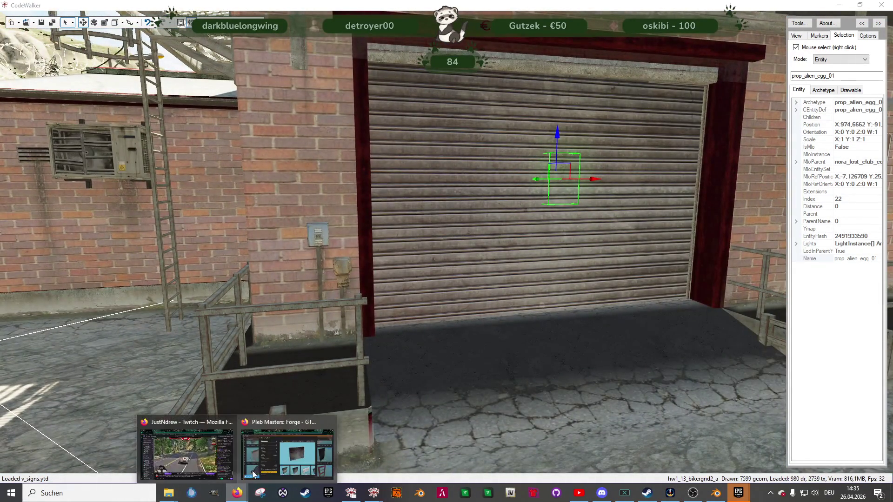
pyautogui.click(301, 448)
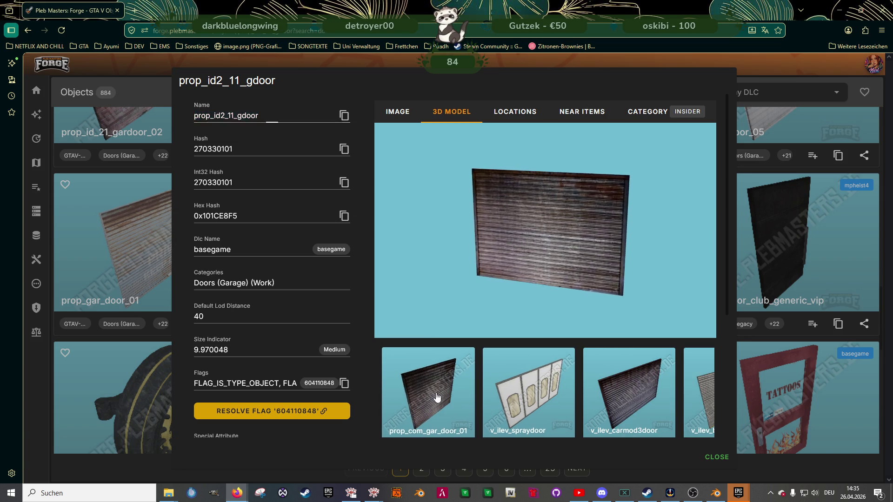
pyautogui.click(437, 396)
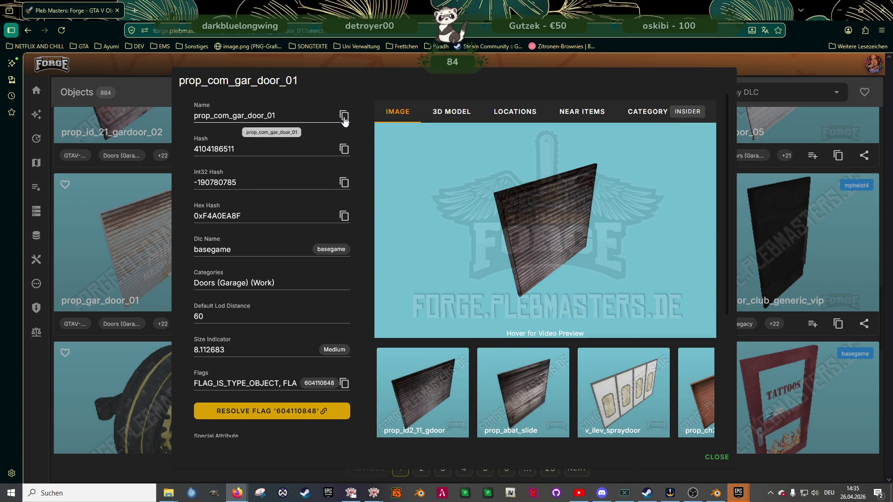
pyautogui.click(344, 117)
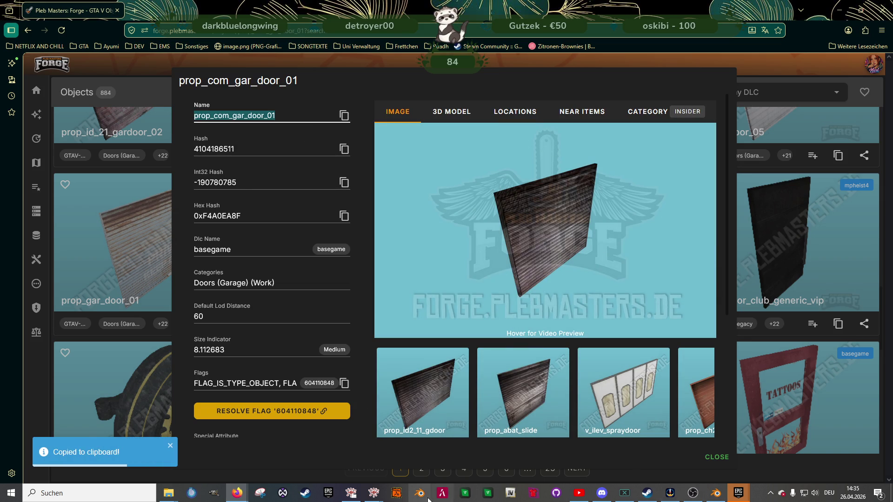
# Step: Lower the door prop along its vertical axis in CodeWalker
pyautogui.moveTo(374, 493)
pyautogui.click(332, 465)
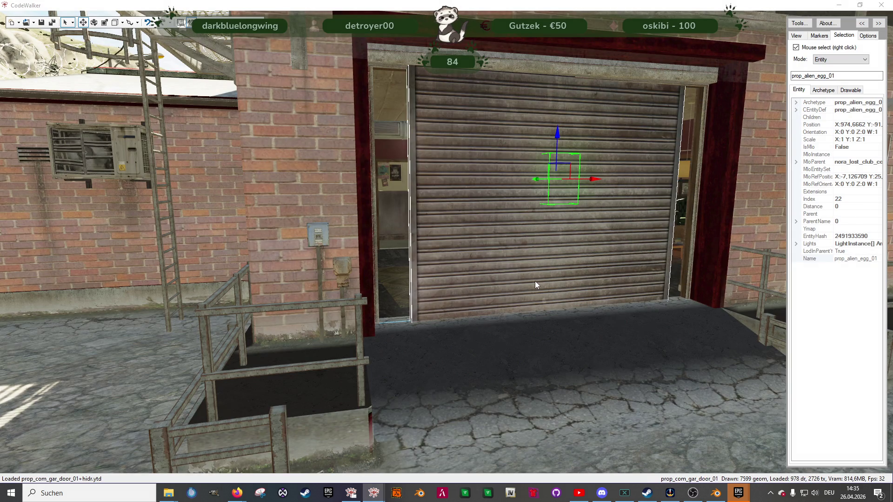
pyautogui.moveTo(556, 134); pyautogui.dragTo(552, 185)
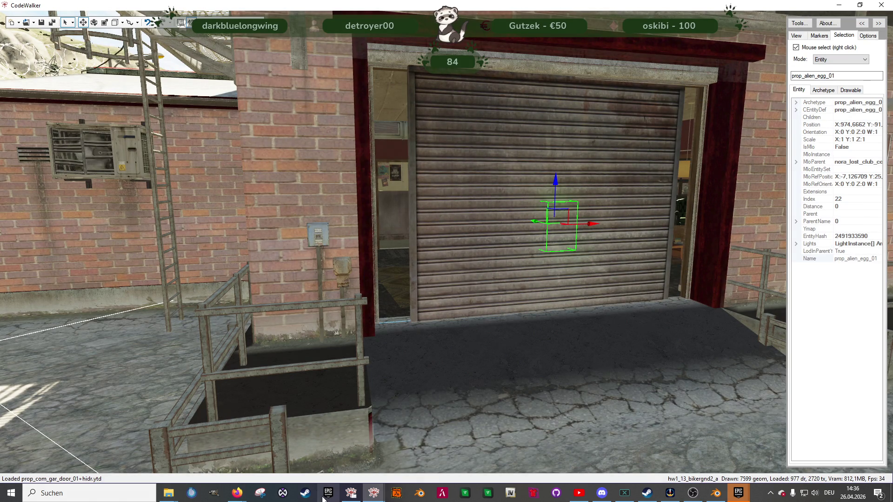
# Step: Check prop_abat_slide's details in Forge, then copy the name prop_gar_door_01
pyautogui.moveTo(241, 500)
pyautogui.click(281, 462)
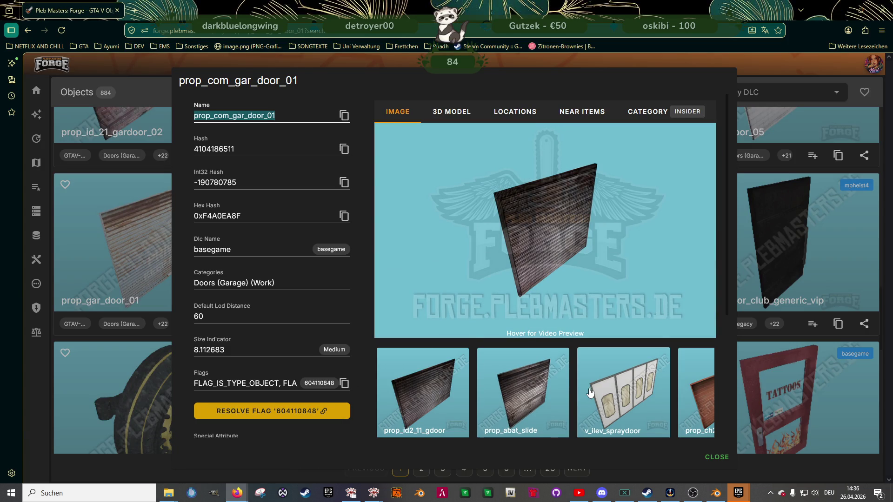
pyautogui.hscroll(1, 529, 398)
pyautogui.click(500, 400)
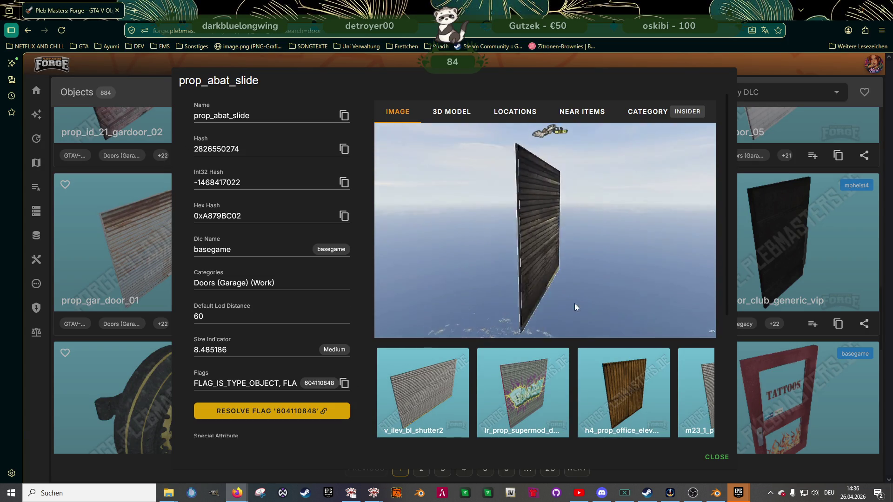
pyautogui.click(763, 277)
pyautogui.scroll(1, 334, 315)
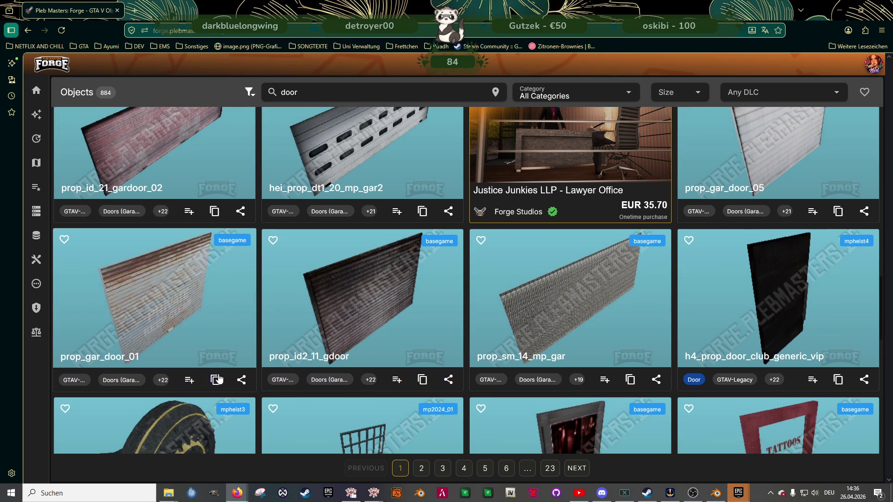
pyautogui.click(215, 380)
# Step: Lower the door into the clubhouse entrance opening in CodeWalker
pyautogui.moveTo(375, 496)
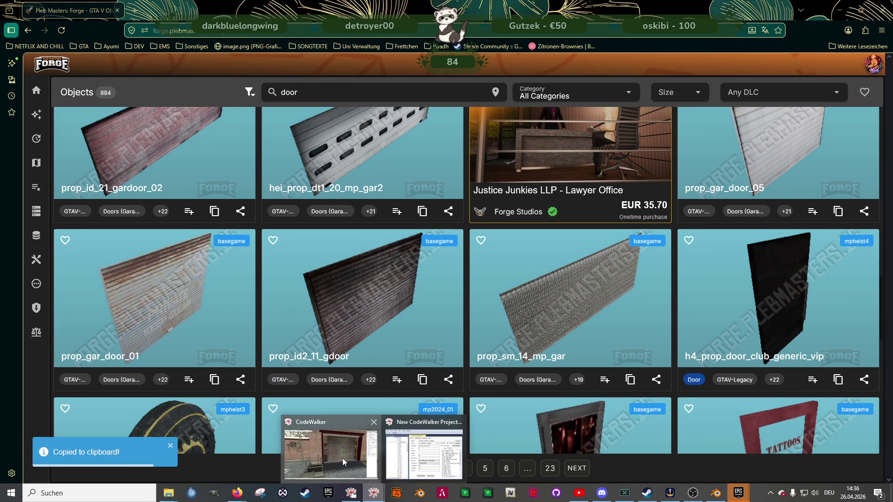
pyautogui.click(346, 460)
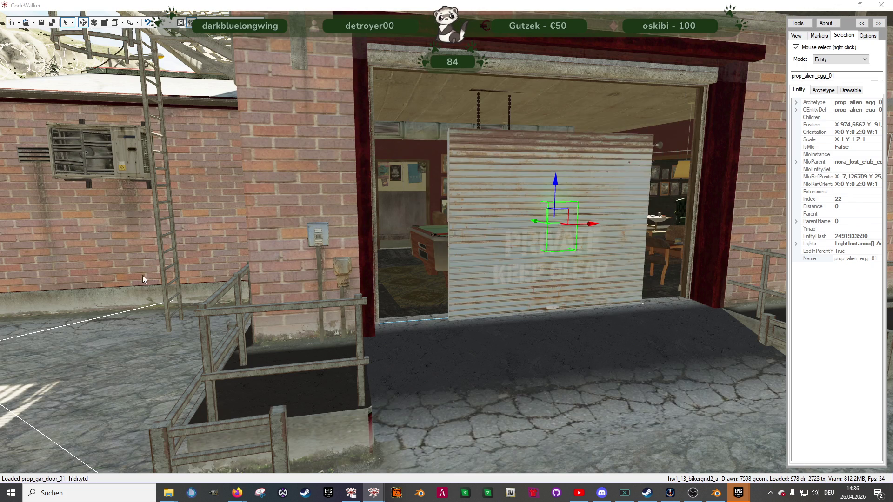
pyautogui.moveTo(555, 150); pyautogui.dragTo(554, 165)
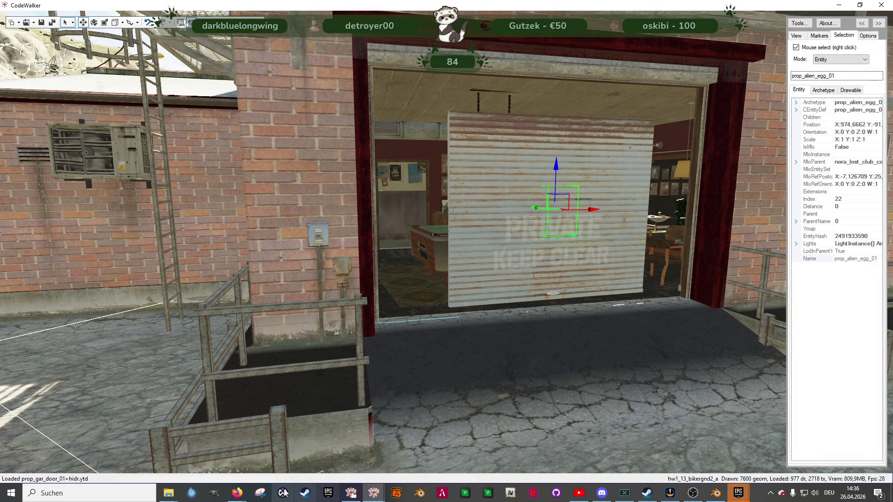
# Step: Copy the names v_ilev_carmod3door and prop_gar_door_02 from the Forge door list
pyautogui.moveTo(237, 493)
pyautogui.click(286, 458)
pyautogui.scroll(10, 418, 285)
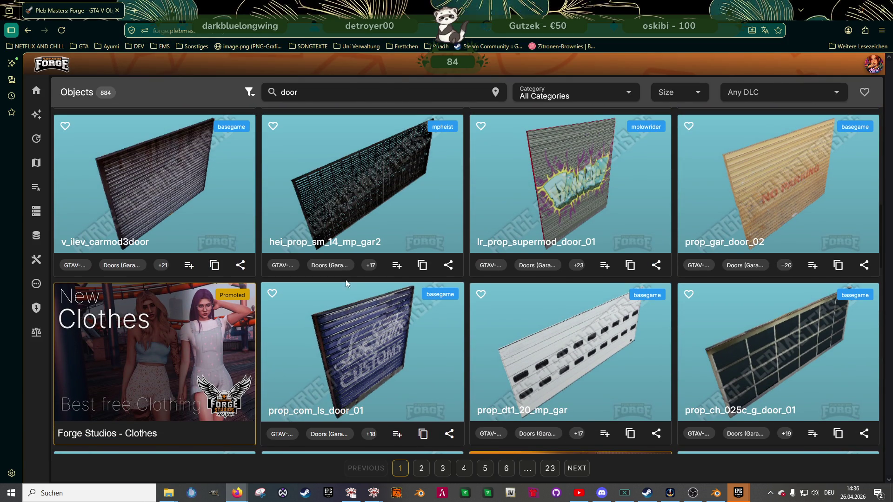
pyautogui.click(215, 265)
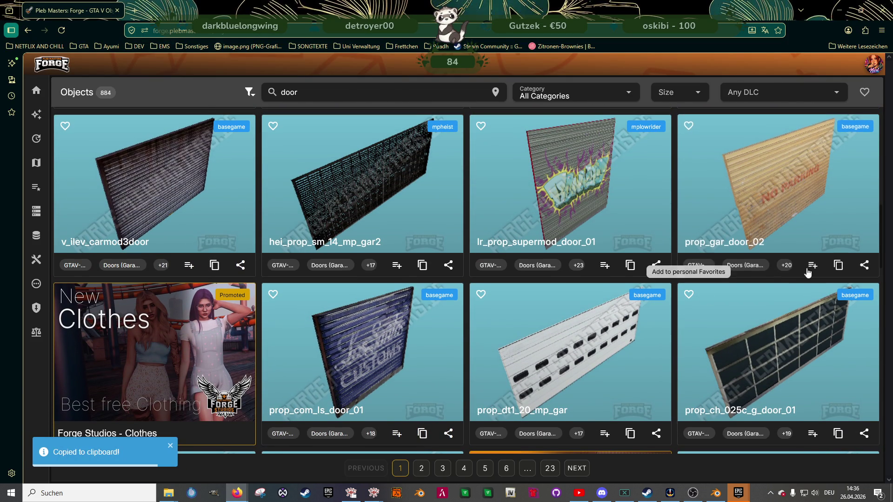
pyautogui.click(838, 265)
# Step: Check prop_gar_door_02 in the entrance, then copy prop_gar_door_01 again from Forge
pyautogui.moveTo(393, 493)
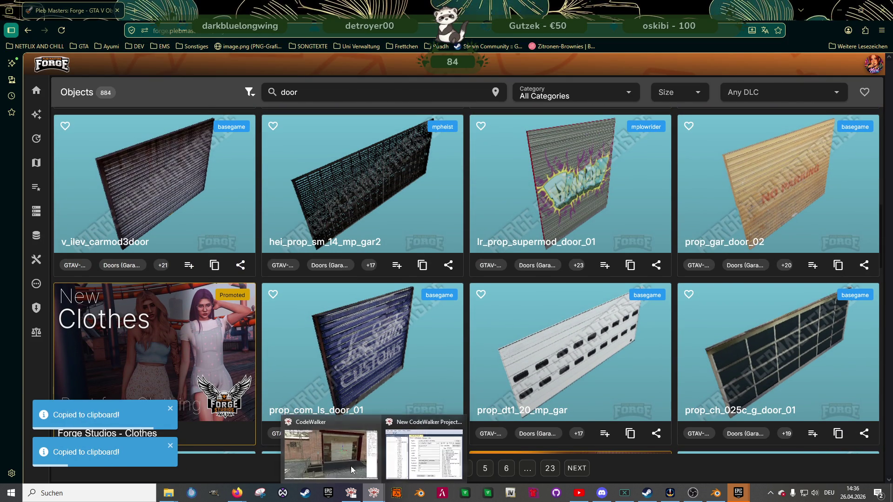
pyautogui.click(331, 451)
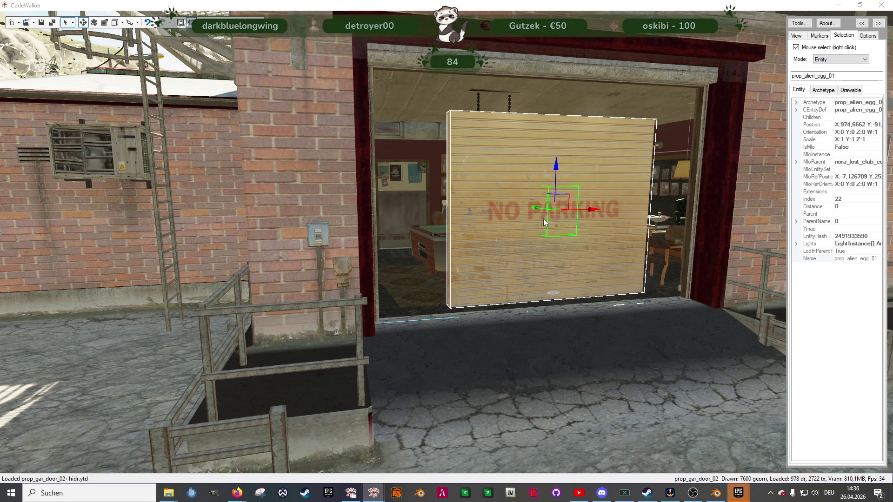
pyautogui.moveTo(533, 313)
pyautogui.mouseDown()
pyautogui.moveTo(558, 315)
pyautogui.moveTo(529, 325)
pyautogui.mouseUp()
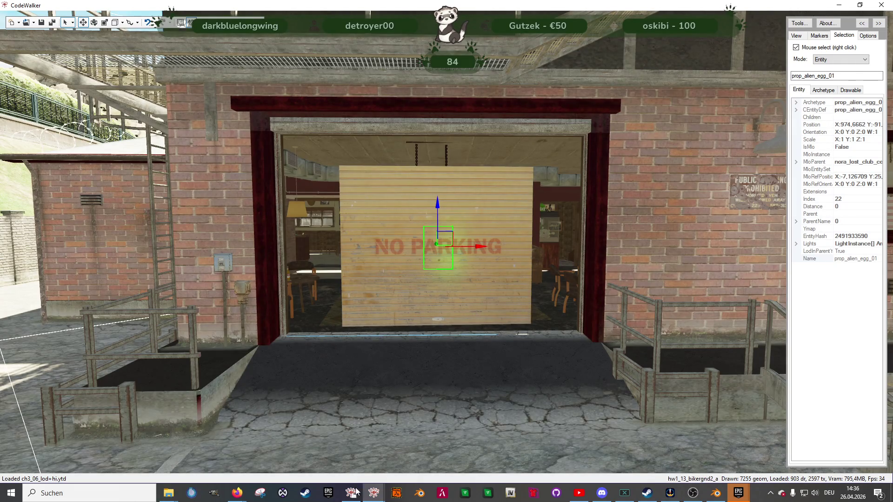
pyautogui.moveTo(237, 496)
pyautogui.click(287, 447)
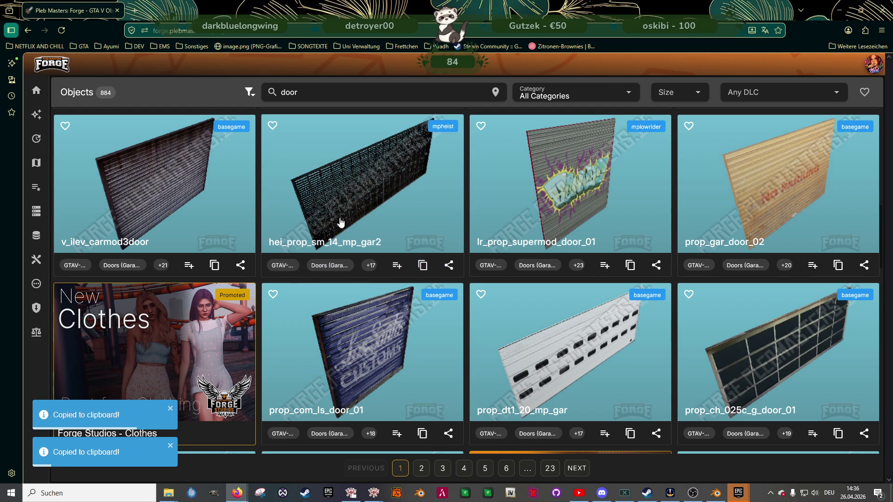
pyautogui.scroll(-6, 525, 307)
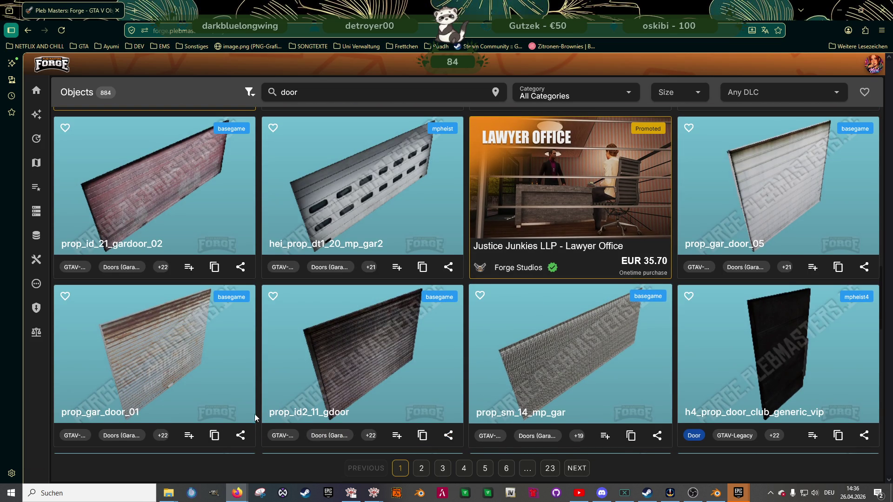
pyautogui.click(218, 435)
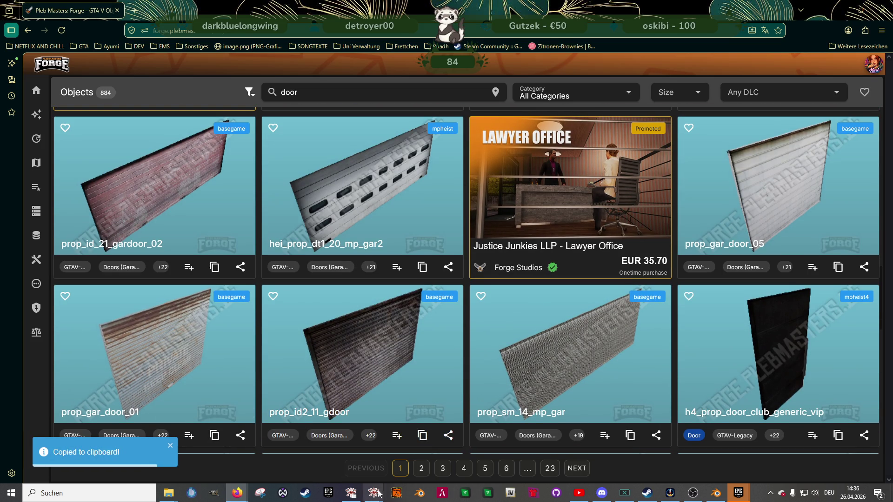
pyautogui.hotkey('alt', 'Tab')
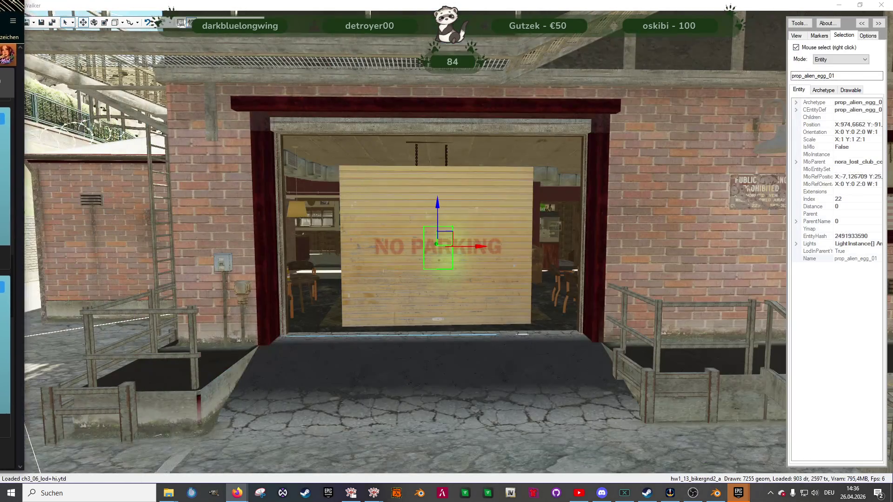
# Step: Raise the prop_id2_11_gdoor shutter and shift it sideways to fill the door frame
pyautogui.moveTo(437, 201); pyautogui.dragTo(437, 195)
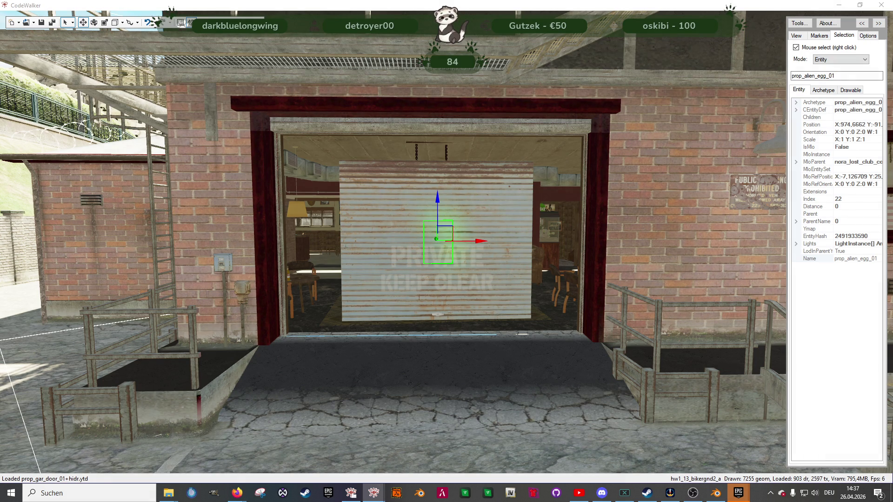
pyautogui.moveTo(436, 194)
pyautogui.mouseDown()
pyautogui.moveTo(423, 152)
pyautogui.moveTo(413, 144)
pyautogui.moveTo(403, 160)
pyautogui.mouseUp()
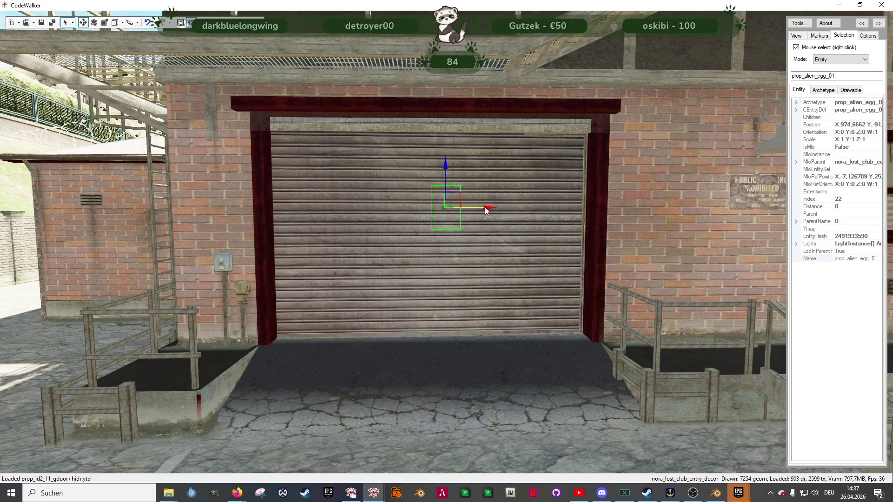
pyautogui.moveTo(475, 205)
pyautogui.mouseDown()
pyautogui.moveTo(426, 205)
pyautogui.moveTo(469, 194)
pyautogui.mouseUp()
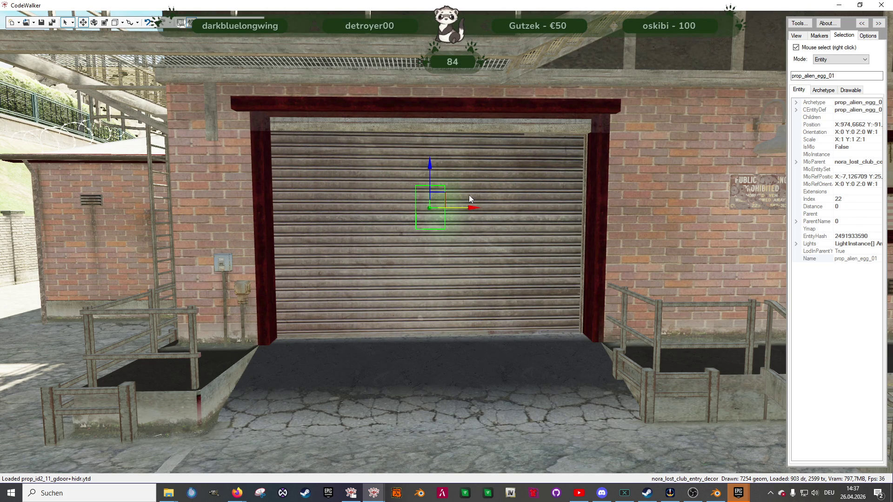
pyautogui.moveTo(412, 263)
pyautogui.mouseDown()
pyautogui.moveTo(429, 280)
pyautogui.moveTo(451, 247)
pyautogui.moveTo(484, 264)
pyautogui.moveTo(592, 285)
pyautogui.moveTo(526, 177)
pyautogui.moveTo(503, 325)
pyautogui.moveTo(538, 294)
pyautogui.moveTo(575, 280)
pyautogui.moveTo(518, 233)
pyautogui.mouseUp()
pyautogui.press('e')
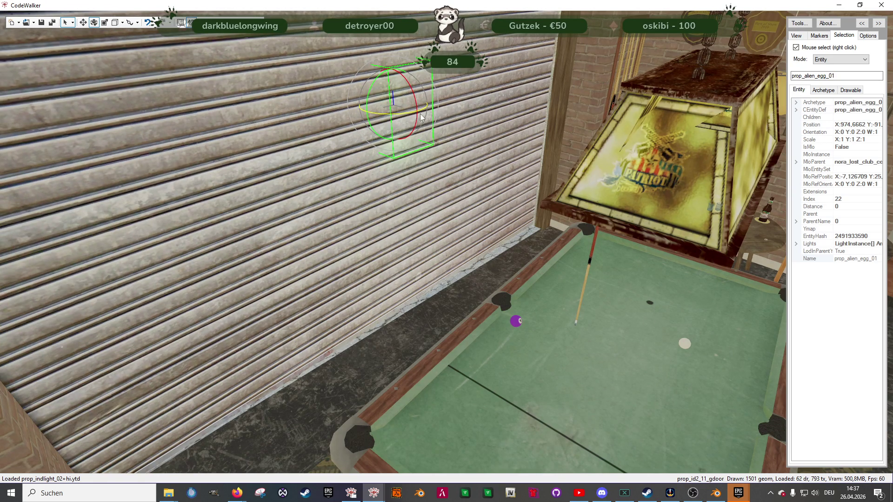
# Step: Show the Helpers options for markers, bounds, widget and snapping, and orbit across the pool table
pyautogui.click(867, 38)
pyautogui.click(844, 47)
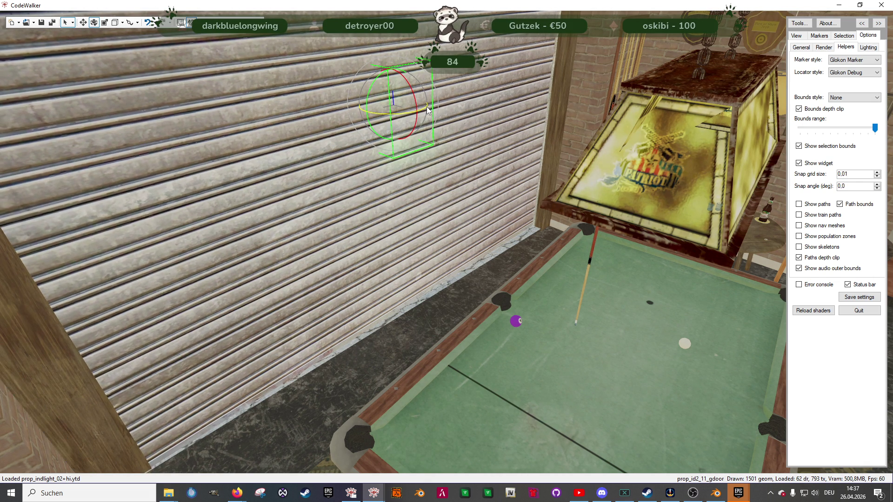
pyautogui.moveTo(480, 195)
pyautogui.mouseDown()
pyautogui.moveTo(482, 175)
pyautogui.moveTo(518, 249)
pyautogui.moveTo(372, 140)
pyautogui.mouseUp()
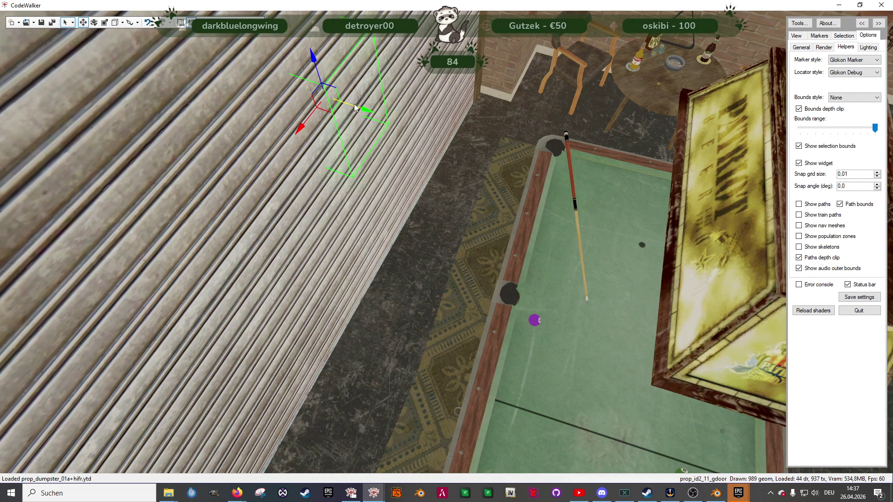
pyautogui.moveTo(353, 104)
pyautogui.mouseDown()
pyautogui.moveTo(422, 270)
pyautogui.moveTo(435, 224)
pyautogui.moveTo(397, 261)
pyautogui.moveTo(371, 164)
pyautogui.moveTo(398, 128)
pyautogui.moveTo(458, 114)
pyautogui.moveTo(619, 167)
pyautogui.mouseUp()
pyautogui.scroll(-10, 381, 133)
pyautogui.scroll(-5, 619, 164)
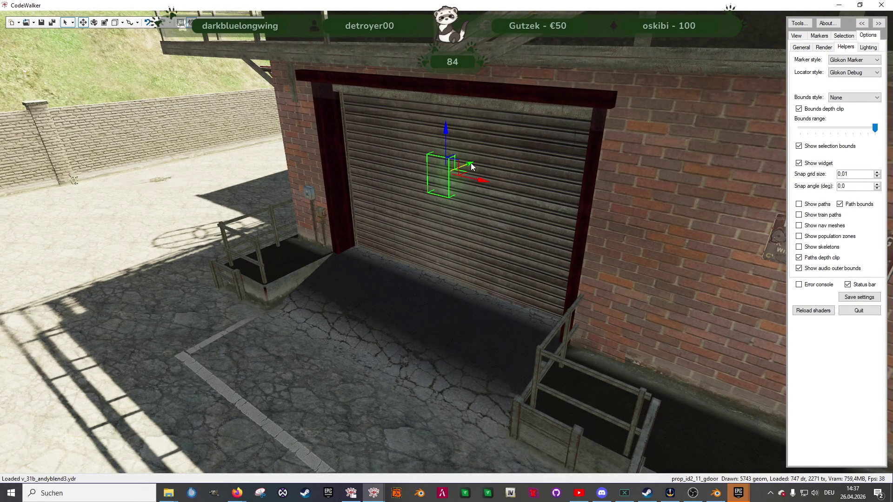
# Step: Raise the roll-up door, then lower it until it fully closes the entrance
pyautogui.moveTo(471, 163); pyautogui.dragTo(454, 279)
pyautogui.scroll(5, 478, 280)
pyautogui.scroll(-5, 478, 277)
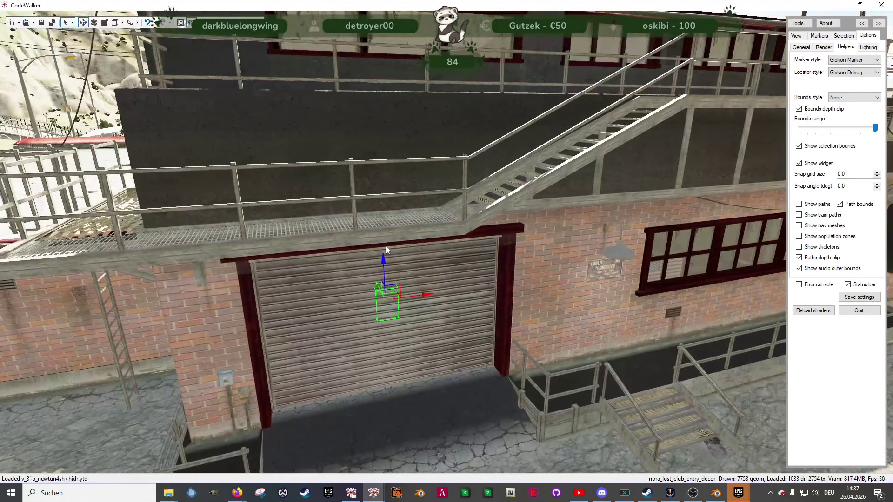
pyautogui.moveTo(394, 160)
pyautogui.mouseDown()
pyautogui.moveTo(404, 68)
pyautogui.moveTo(389, 253)
pyautogui.mouseUp()
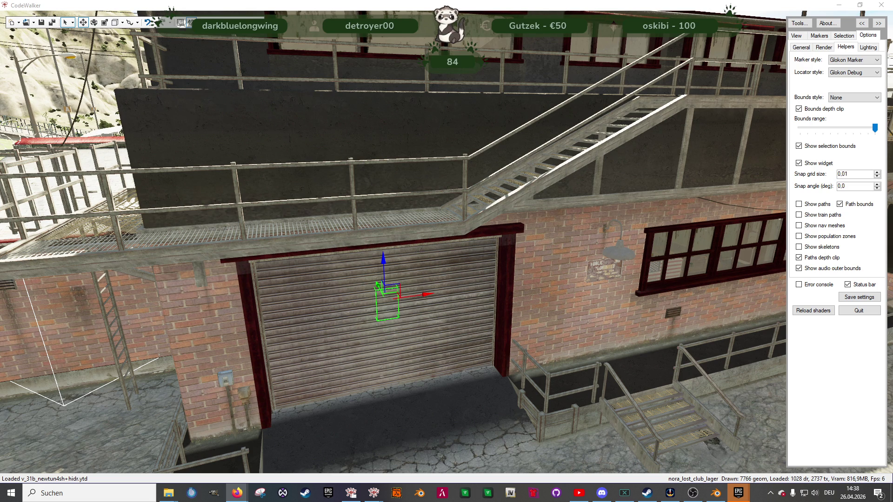
pyautogui.moveTo(384, 256); pyautogui.dragTo(385, 243)
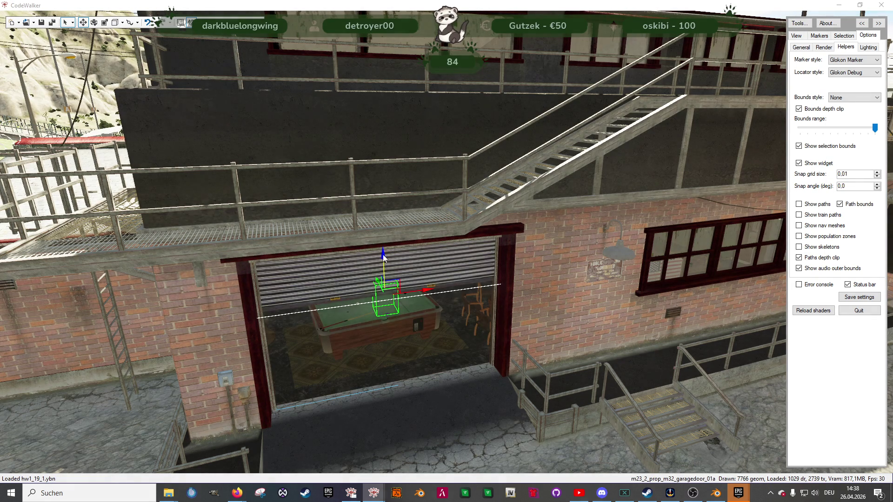
pyautogui.moveTo(384, 255)
pyautogui.mouseDown()
pyautogui.moveTo(360, 380)
pyautogui.moveTo(360, 359)
pyautogui.mouseUp()
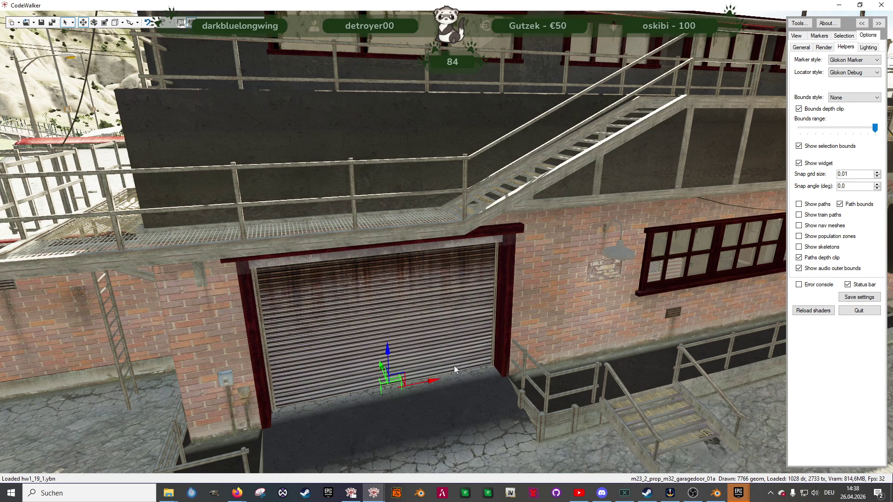
# Step: Select the m23_2_prop_m32_garagedoor_01a door and open its entity properties in the project window
pyautogui.scroll(3, 459, 369)
pyautogui.press('w')
pyautogui.moveTo(514, 377)
pyautogui.mouseDown()
pyautogui.moveTo(579, 345)
pyautogui.moveTo(654, 328)
pyautogui.moveTo(461, 355)
pyautogui.mouseUp()
pyautogui.press('s')
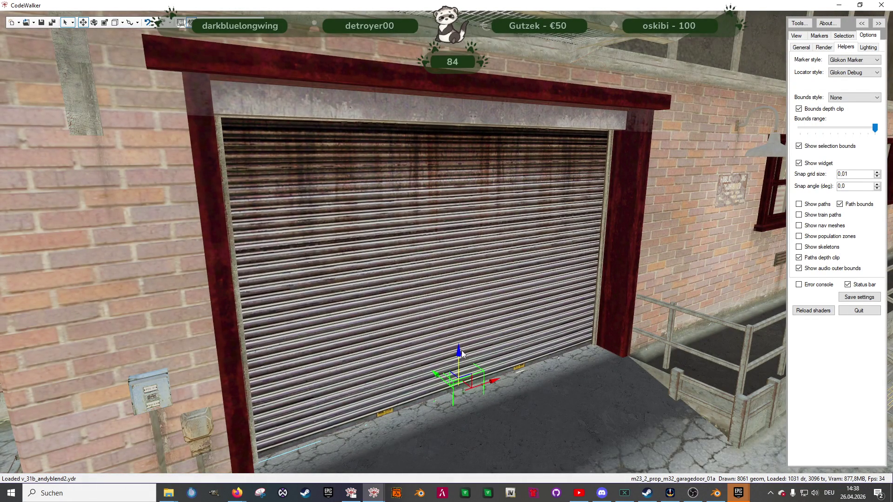
pyautogui.moveTo(417, 330)
pyautogui.mouseDown()
pyautogui.moveTo(437, 336)
pyautogui.moveTo(375, 332)
pyautogui.mouseUp()
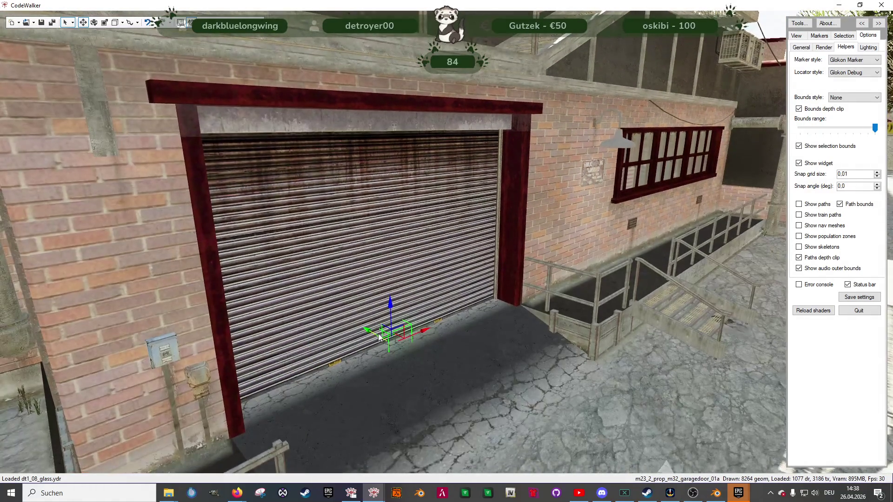
pyautogui.click(375, 331)
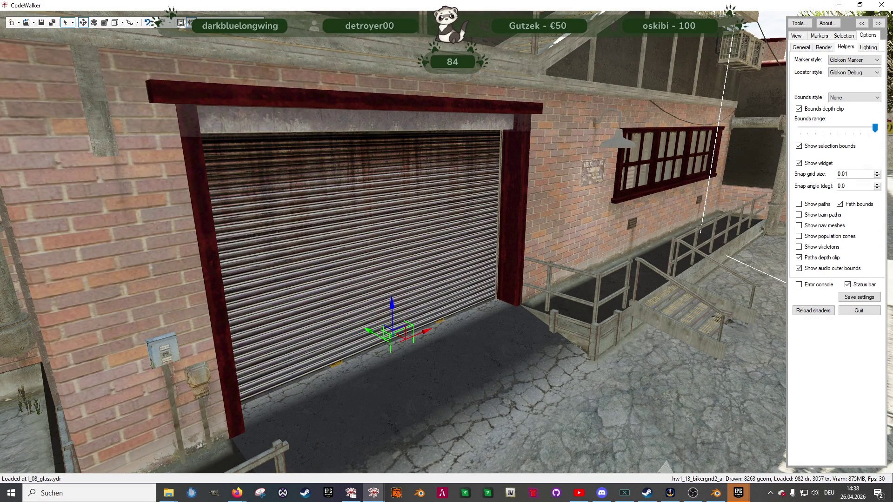
pyautogui.click(189, 23)
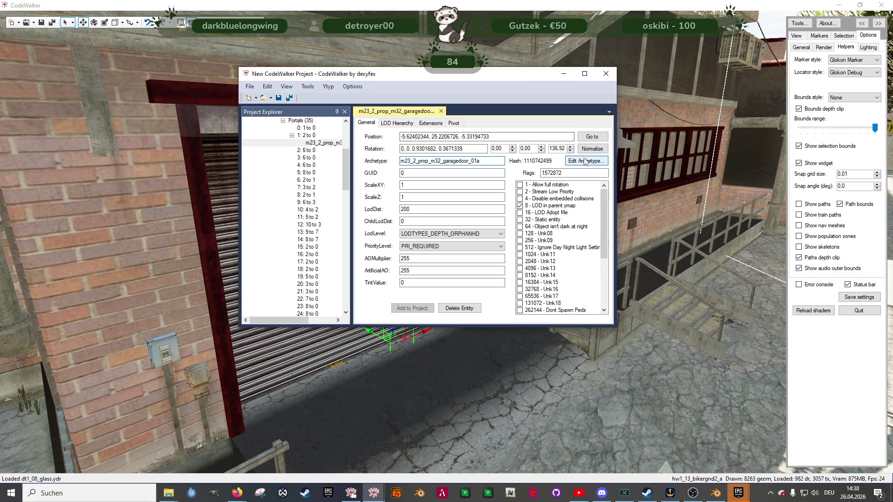
# Step: Inspect the garage door's archetype flags, return to the entity tab and hide the project window
pyautogui.click(588, 161)
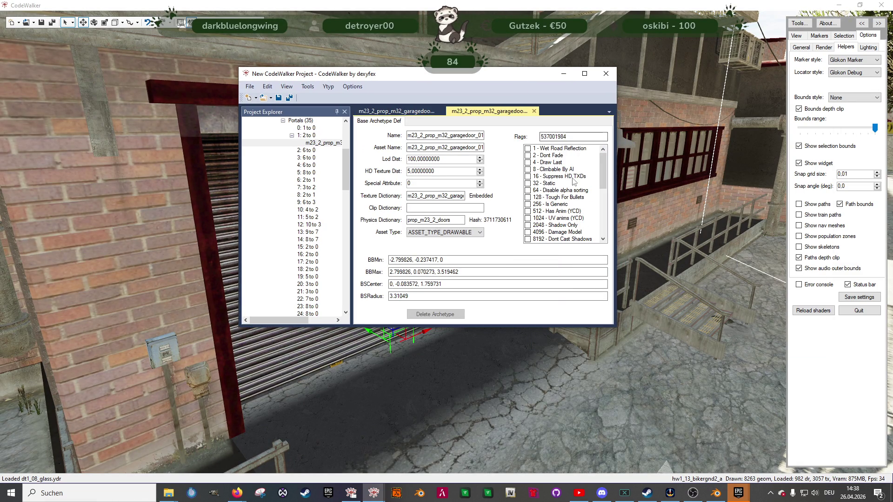
pyautogui.scroll(-4, 569, 186)
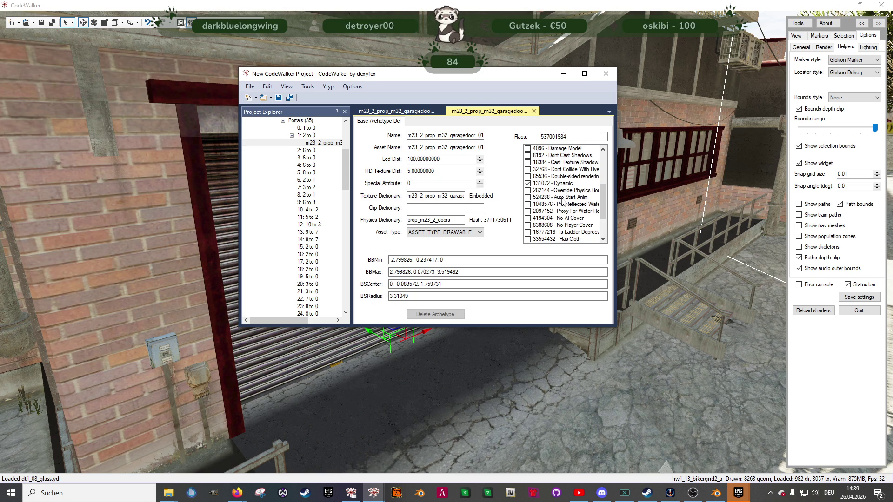
pyautogui.click(396, 110)
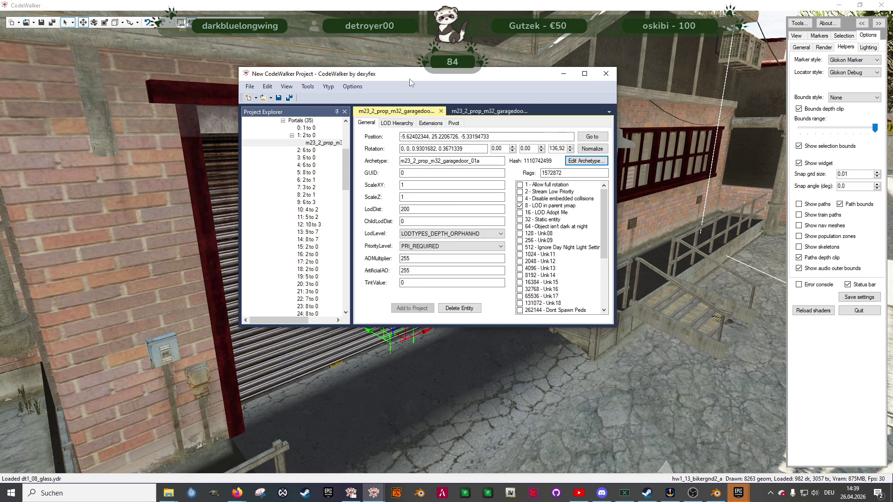
pyautogui.click(410, 63)
# Step: Frame the garage door from the clubroom and raise it slightly toward the camera
pyautogui.press('w')
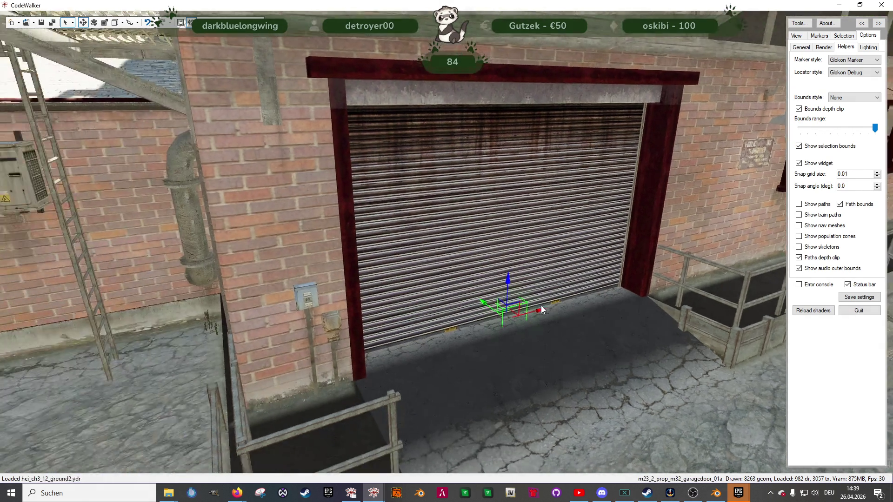
pyautogui.press('s')
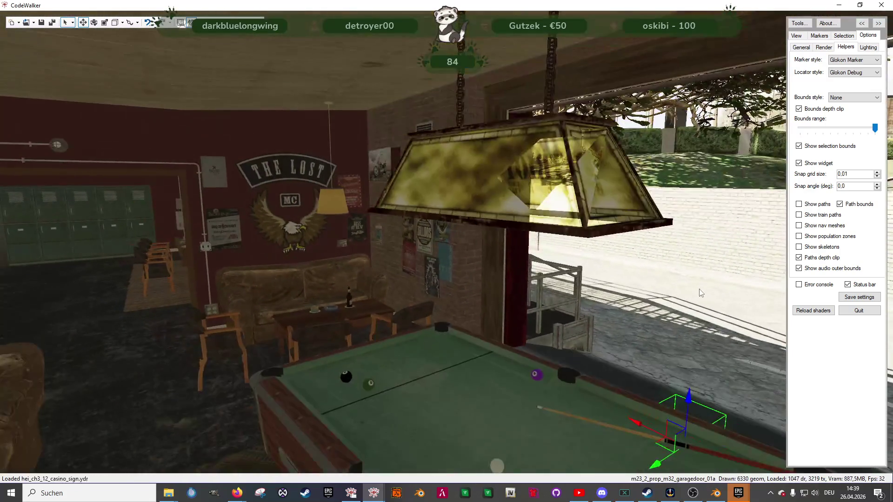
pyautogui.press('s')
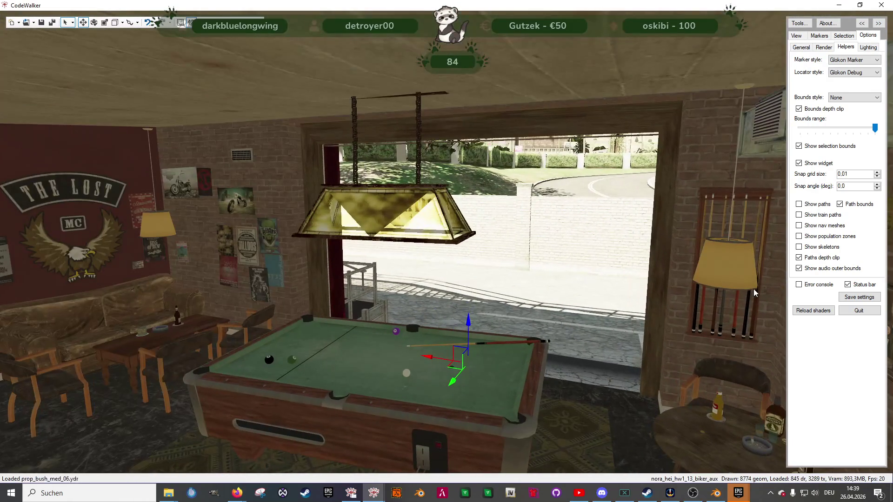
pyautogui.press('w')
pyautogui.moveTo(597, 324)
pyautogui.mouseDown()
pyautogui.moveTo(488, 303)
pyautogui.moveTo(352, 323)
pyautogui.mouseUp()
pyautogui.press('s')
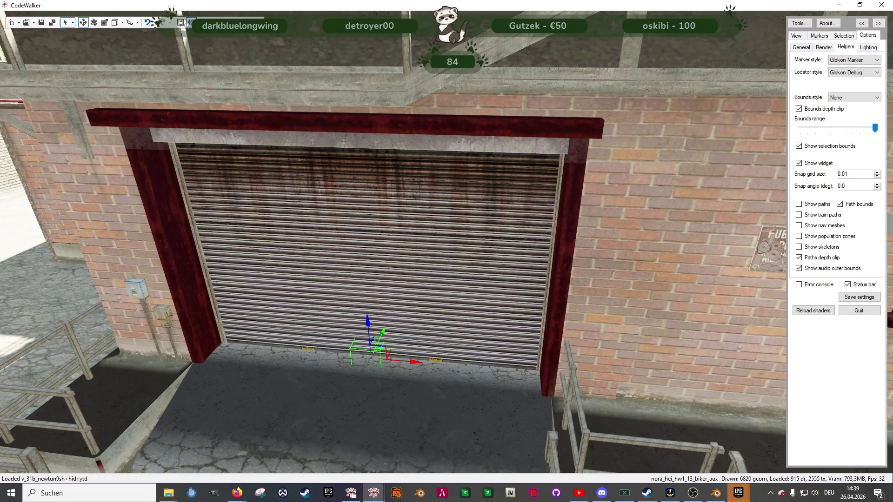
pyautogui.moveTo(370, 318); pyautogui.dragTo(367, 309)
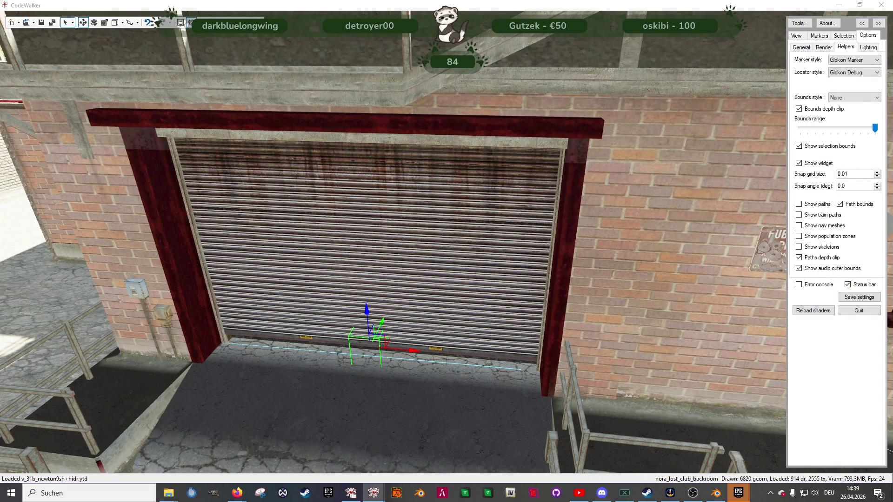
pyautogui.moveTo(385, 326)
pyautogui.mouseDown()
pyautogui.moveTo(363, 324)
pyautogui.moveTo(359, 314)
pyautogui.moveTo(345, 327)
pyautogui.moveTo(420, 304)
pyautogui.mouseUp()
# Step: Shift the white m23_1_prop_m31_garagedoor_01a door left and raise it to fit the entrance
pyautogui.press('w')
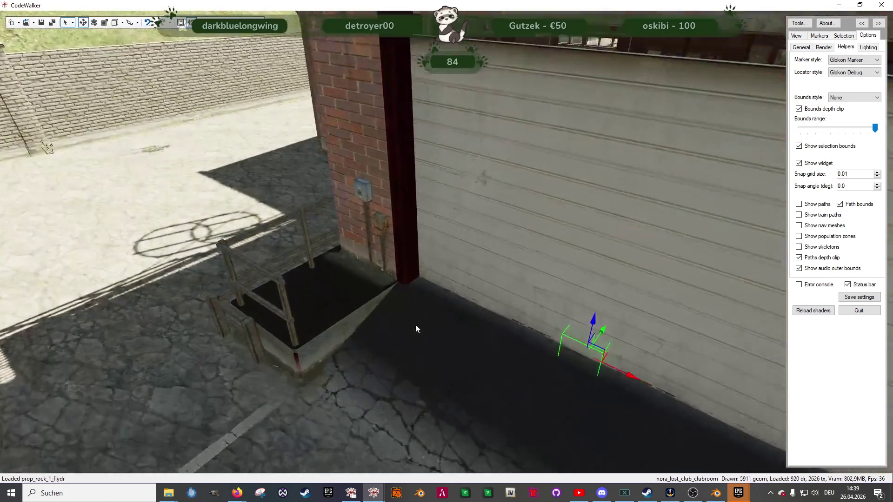
pyautogui.press('s')
pyautogui.moveTo(508, 281)
pyautogui.mouseDown()
pyautogui.moveTo(668, 272)
pyautogui.moveTo(649, 296)
pyautogui.moveTo(663, 308)
pyautogui.mouseUp()
pyautogui.press('w')
pyautogui.press('w')
pyautogui.press('w')
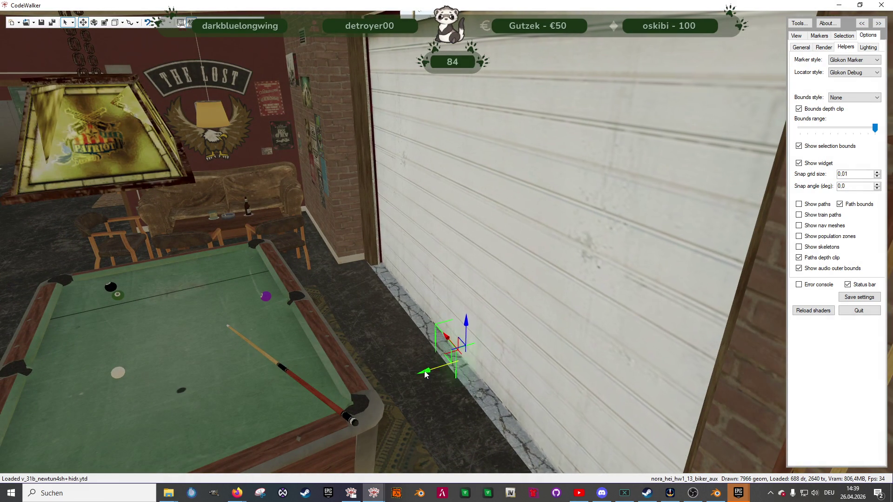
pyautogui.moveTo(421, 376)
pyautogui.mouseDown()
pyautogui.moveTo(435, 296)
pyautogui.moveTo(533, 307)
pyautogui.moveTo(529, 297)
pyautogui.moveTo(495, 273)
pyautogui.moveTo(423, 271)
pyautogui.moveTo(412, 258)
pyautogui.moveTo(356, 253)
pyautogui.moveTo(205, 272)
pyautogui.moveTo(403, 356)
pyautogui.moveTo(386, 331)
pyautogui.mouseUp()
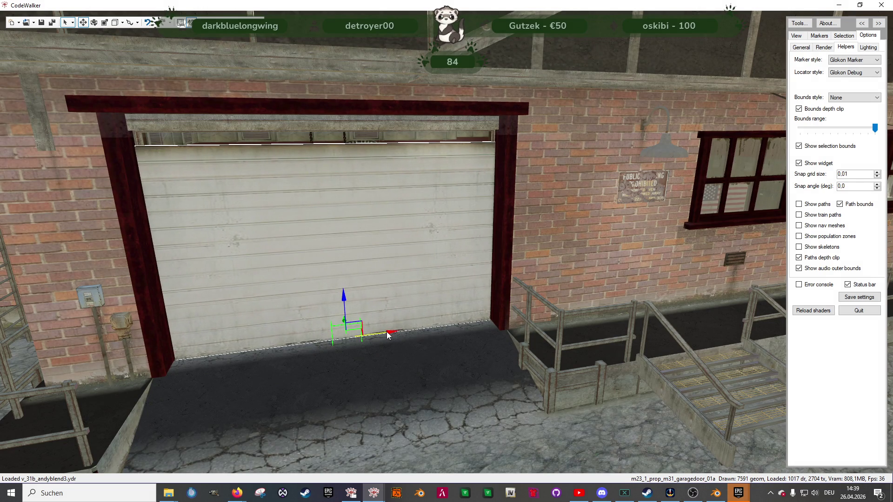
pyautogui.scroll(-5, 347, 297)
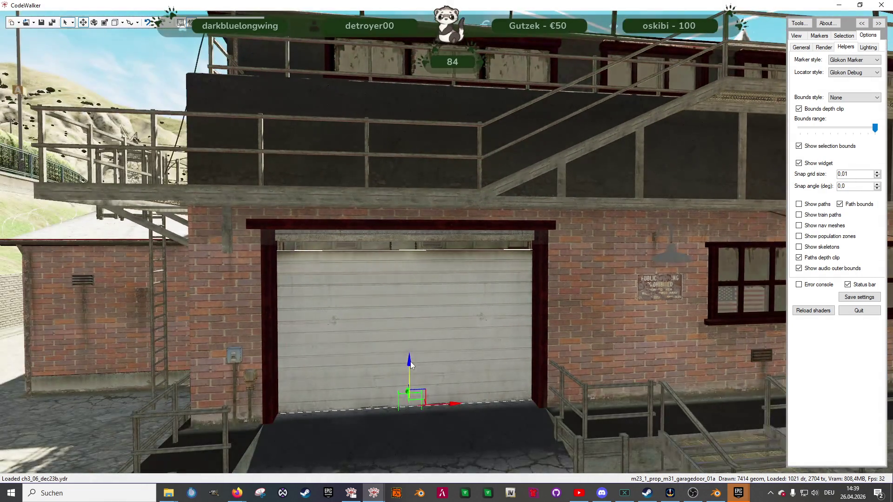
pyautogui.moveTo(410, 362)
pyautogui.mouseDown()
pyautogui.moveTo(401, 191)
pyautogui.moveTo(407, 365)
pyautogui.mouseUp()
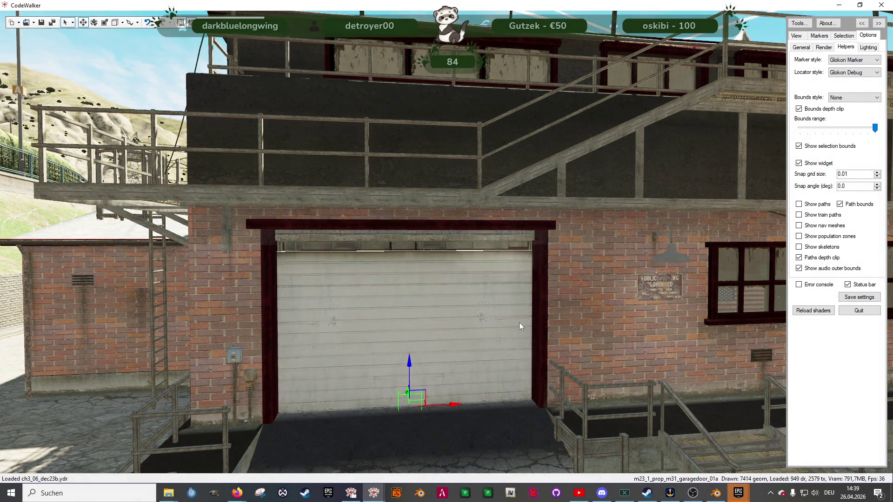
pyautogui.moveTo(524, 321); pyautogui.dragTo(507, 329)
pyautogui.press('d')
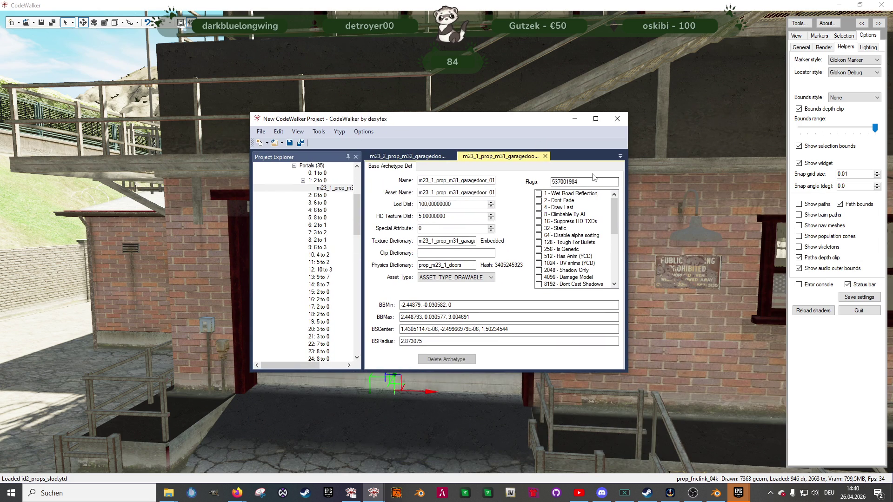
# Step: Review the white door's archetype Flags, close its archetype tab and hide the project window
pyautogui.scroll(-1, 591, 239)
pyautogui.scroll(-2, 592, 240)
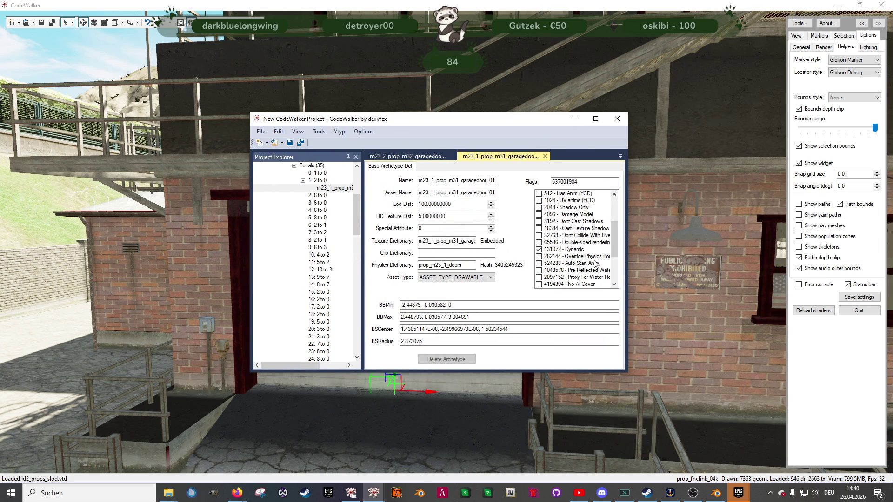
pyautogui.scroll(-3, 581, 250)
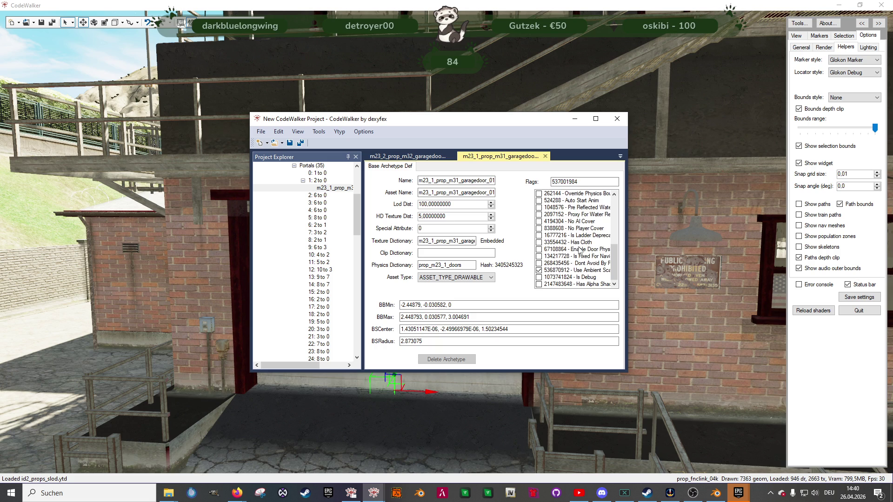
pyautogui.scroll(6, 580, 251)
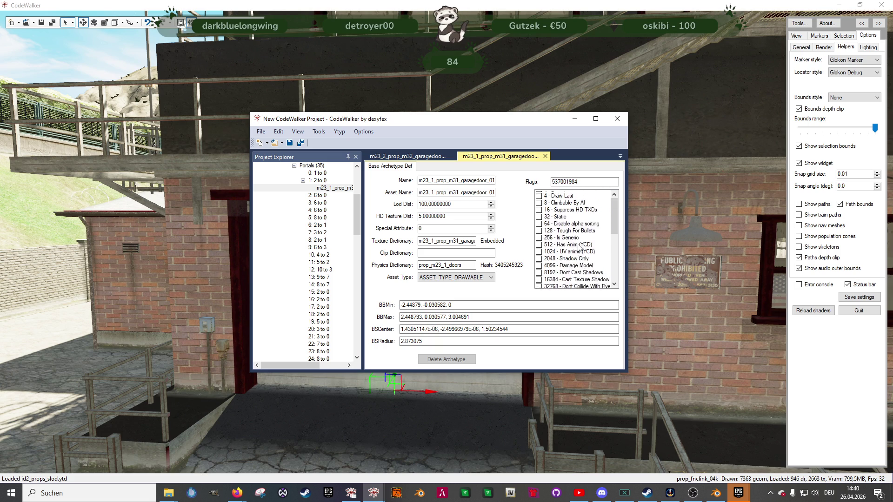
pyautogui.click(545, 157)
pyautogui.moveTo(434, 120); pyautogui.dragTo(456, 119)
pyautogui.click(597, 117)
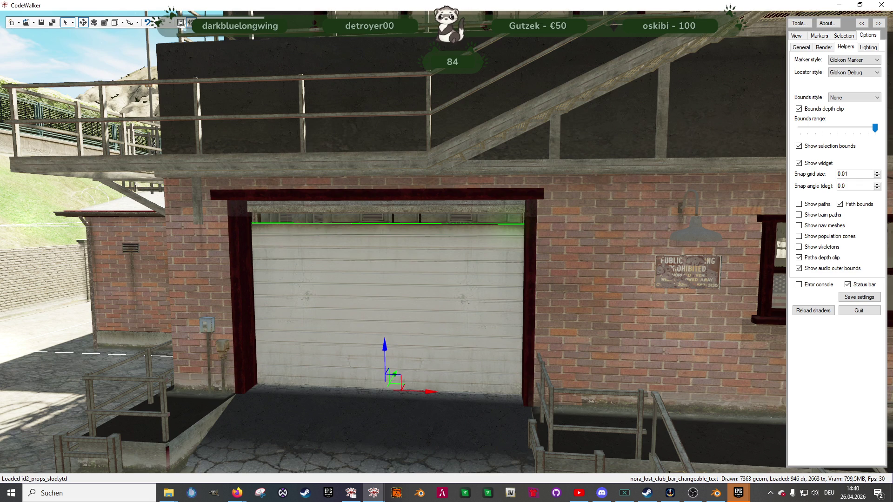
# Step: Lower the white garage door to the pavement, then fly through the doorway to check the fit
pyautogui.hotkey('alt', 'Tab')
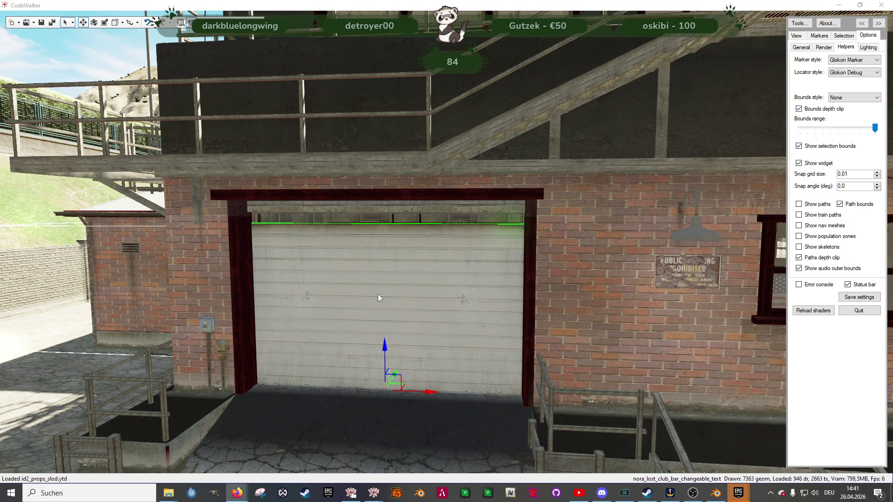
pyautogui.hotkey('alt', 'Tab')
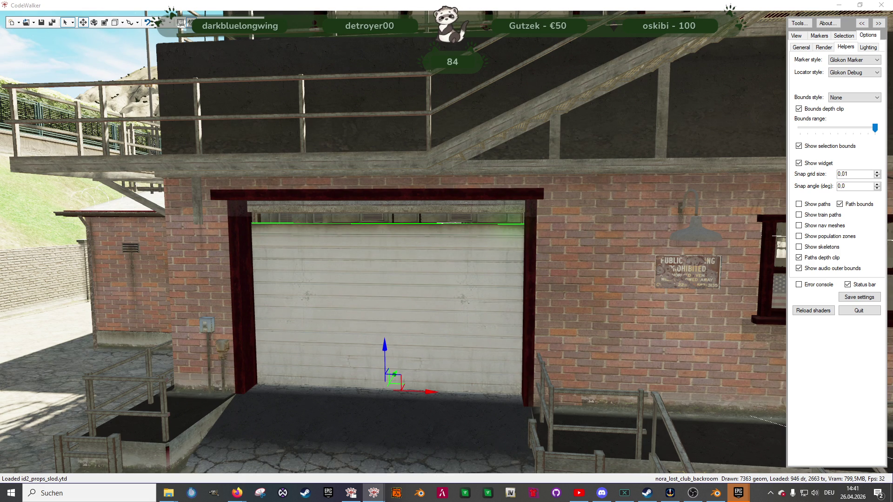
pyautogui.moveTo(379, 353)
pyautogui.mouseDown()
pyautogui.moveTo(376, 383)
pyautogui.moveTo(375, 305)
pyautogui.moveTo(375, 316)
pyautogui.mouseUp()
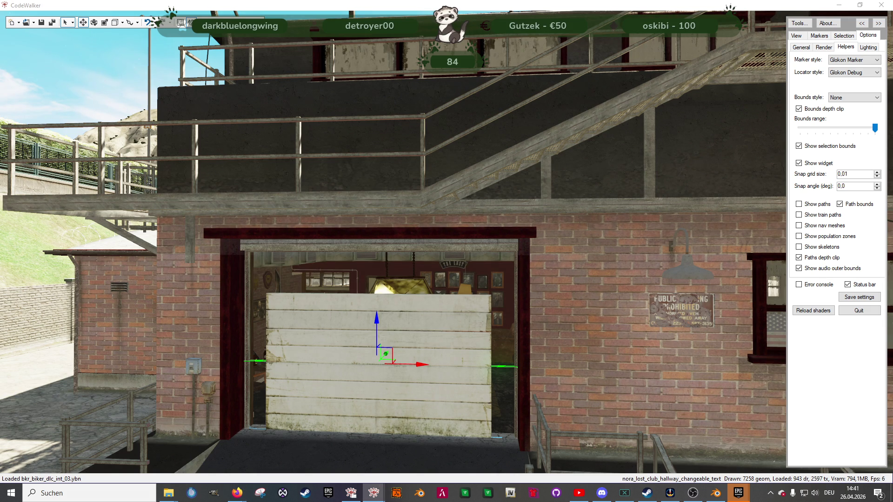
pyautogui.moveTo(379, 325); pyautogui.dragTo(382, 393)
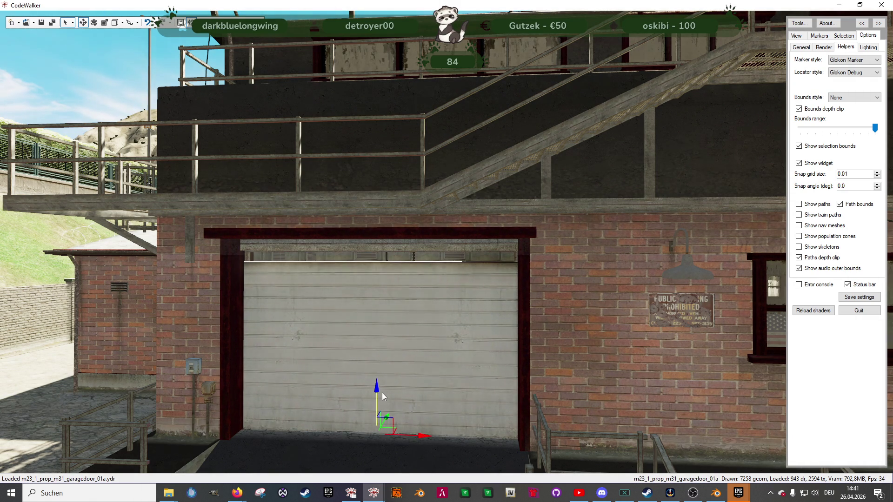
pyautogui.moveTo(586, 284)
pyautogui.mouseDown()
pyautogui.moveTo(548, 316)
pyautogui.moveTo(763, 320)
pyautogui.moveTo(587, 345)
pyautogui.moveTo(482, 340)
pyautogui.mouseUp()
pyautogui.press('w')
pyautogui.press('s')
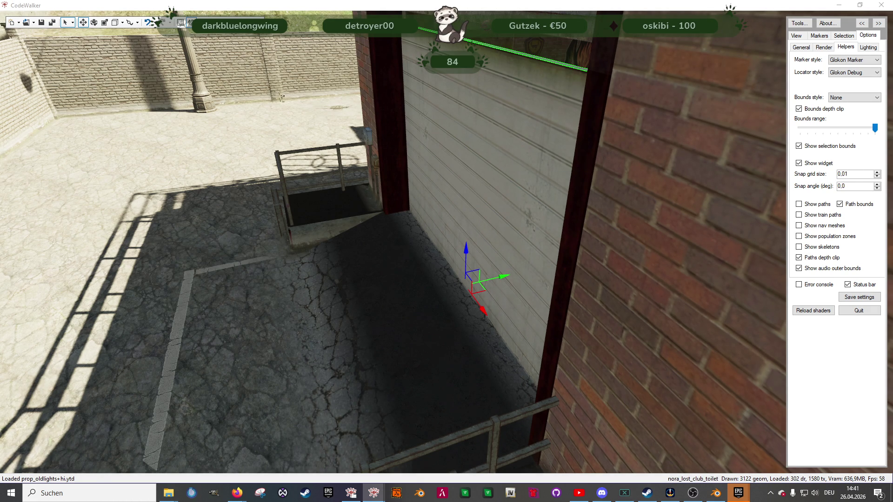
# Step: In a second RPF Explorer, search for m23_1_prop_m31_garagedoor_01a and open the .ydr
pyautogui.click(351, 493)
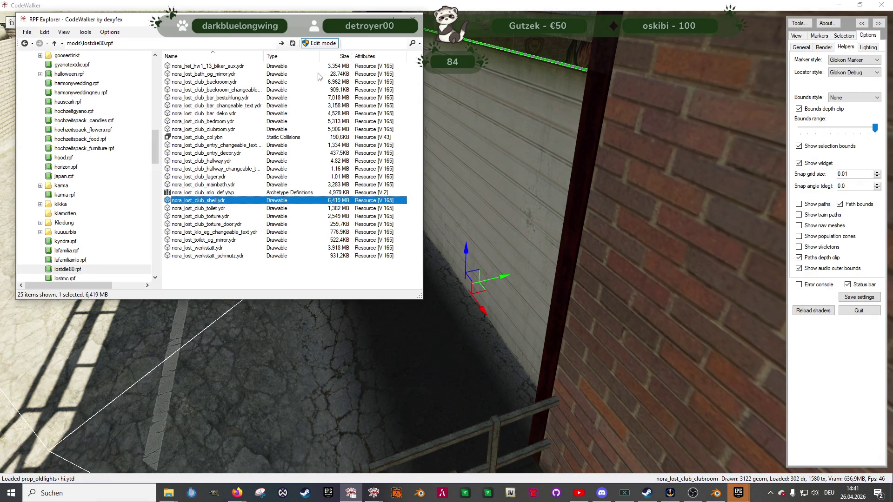
pyautogui.click(351, 494)
pyautogui.click(350, 445)
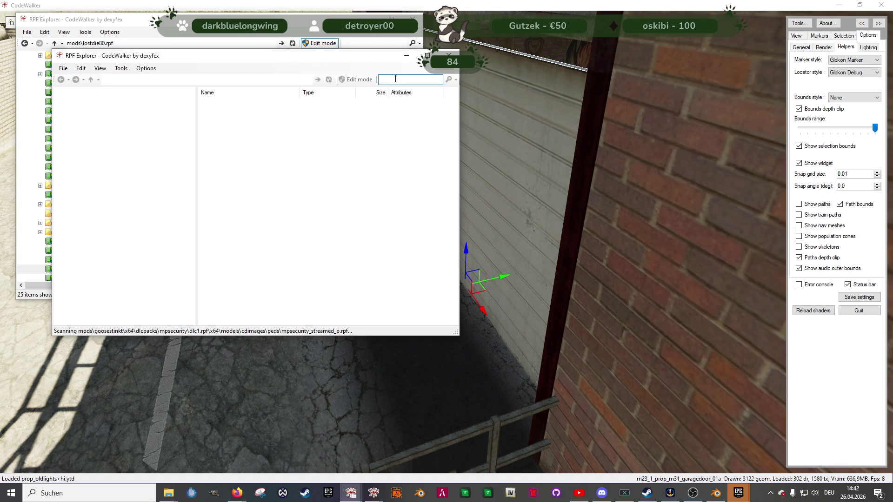
pyautogui.write('m23_1_prop_m31_garagedoor_01a')
pyautogui.press('Return')
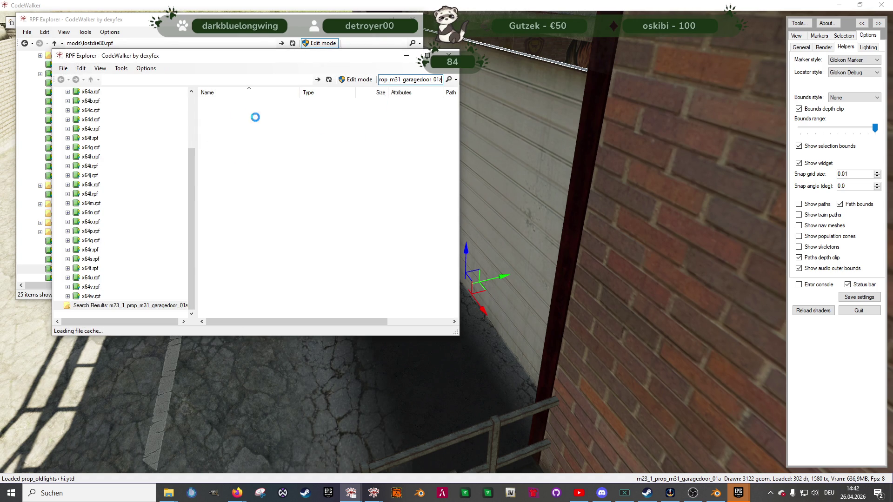
pyautogui.doubleClick(241, 102)
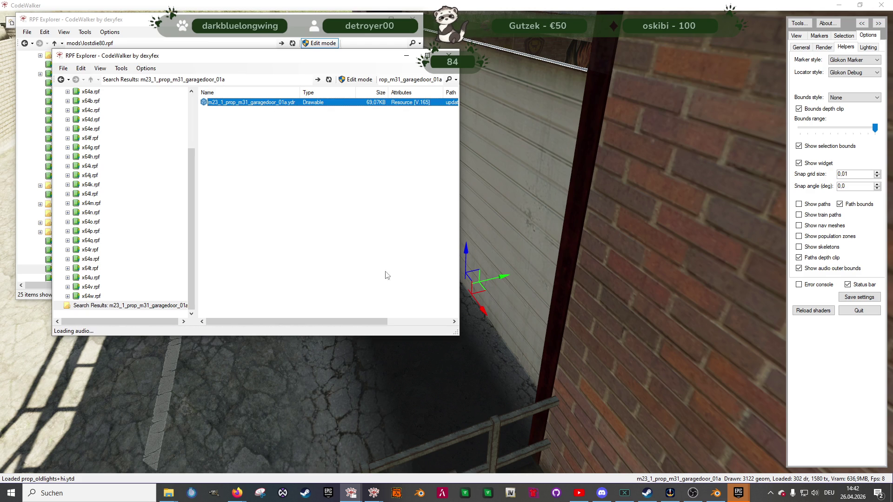
pyautogui.press('Return')
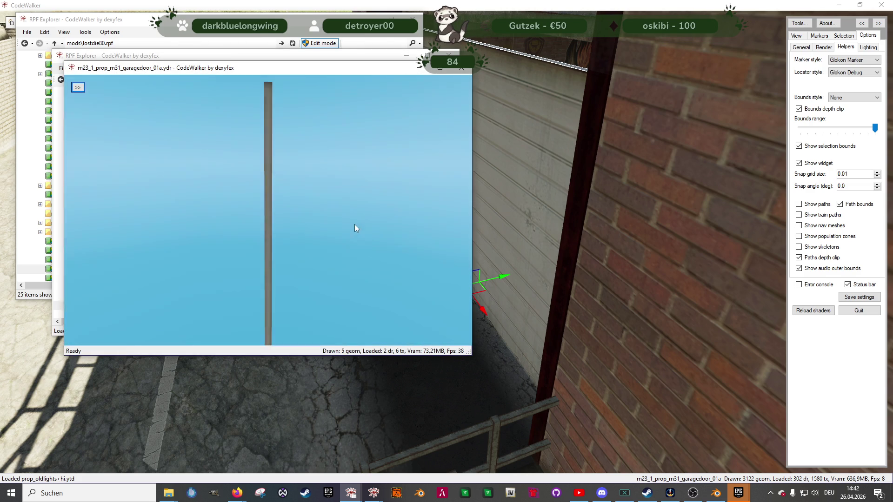
# Step: Expand the viewer panel and display the door's collision mesh, orbiting to inspect it
pyautogui.moveTo(350, 224); pyautogui.dragTo(297, 255)
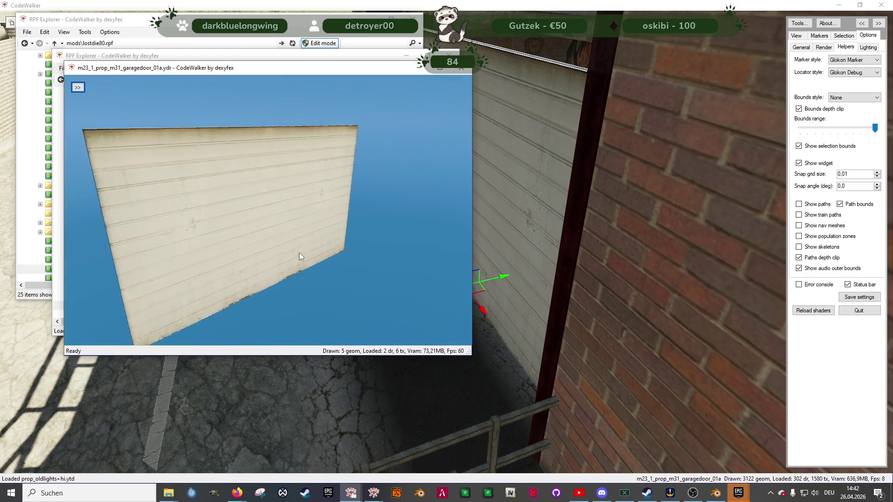
pyautogui.click(78, 87)
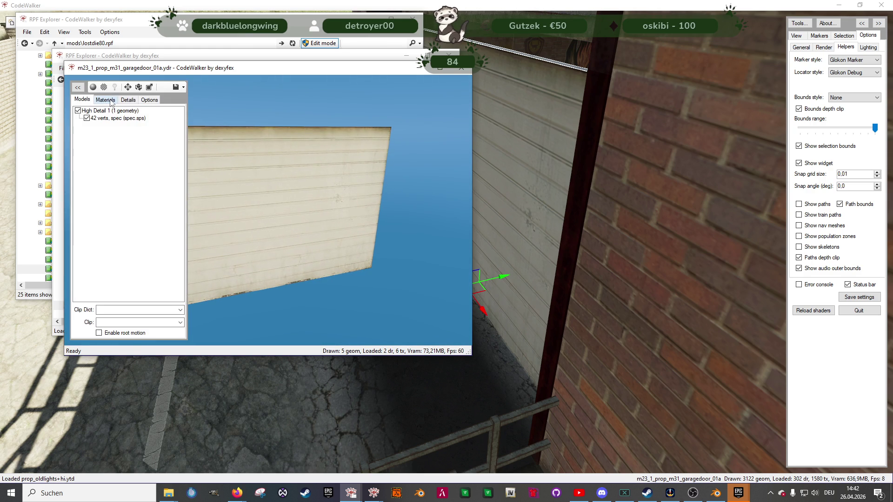
pyautogui.click(148, 99)
pyautogui.click(80, 199)
pyautogui.moveTo(332, 207)
pyautogui.mouseDown()
pyautogui.moveTo(273, 197)
pyautogui.moveTo(71, 201)
pyautogui.mouseUp()
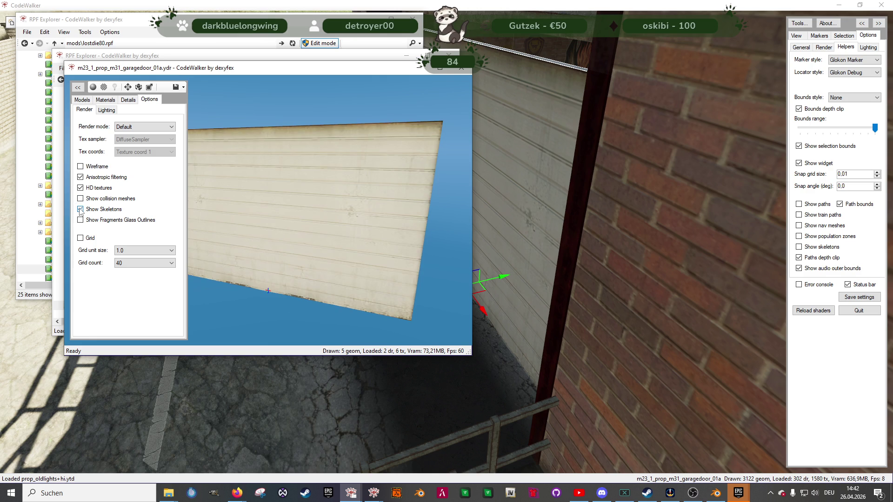
pyautogui.moveTo(396, 247)
pyautogui.mouseDown()
pyautogui.moveTo(393, 167)
pyautogui.moveTo(364, 189)
pyautogui.mouseUp()
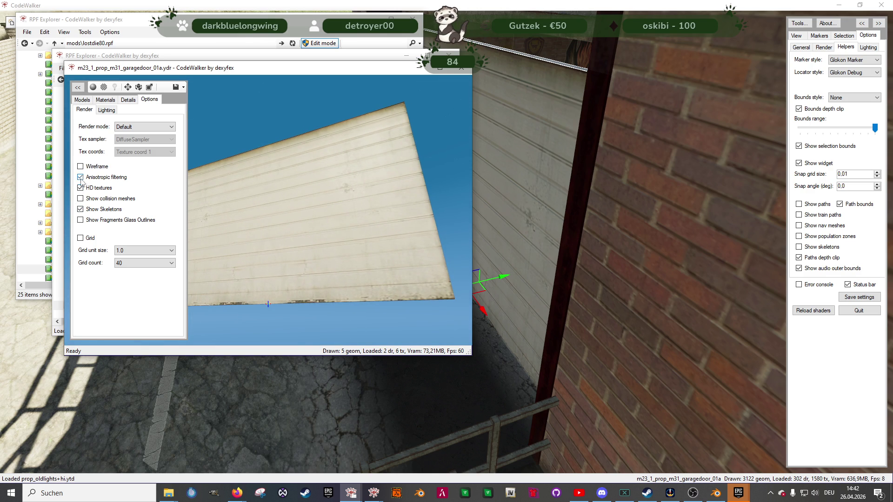
# Step: Show the drawable's Details in a widened panel to read name, bounding box and LOD distances
pyautogui.click(130, 101)
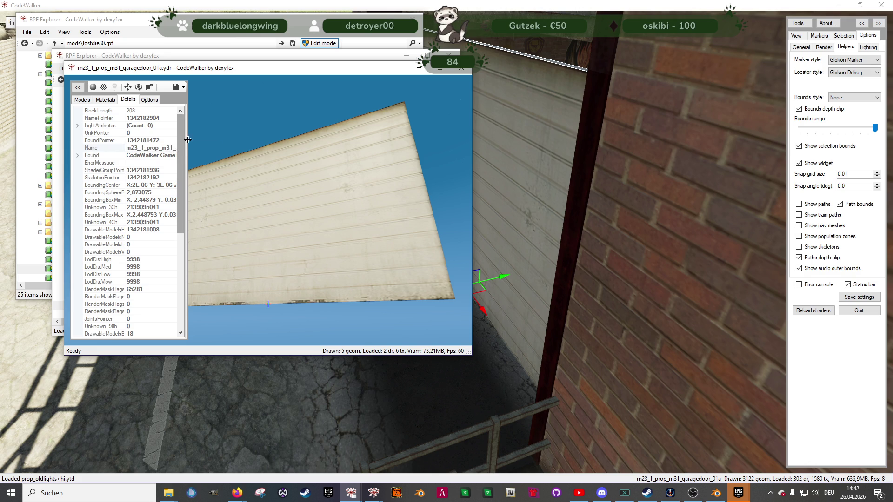
pyautogui.moveTo(187, 139); pyautogui.dragTo(315, 139)
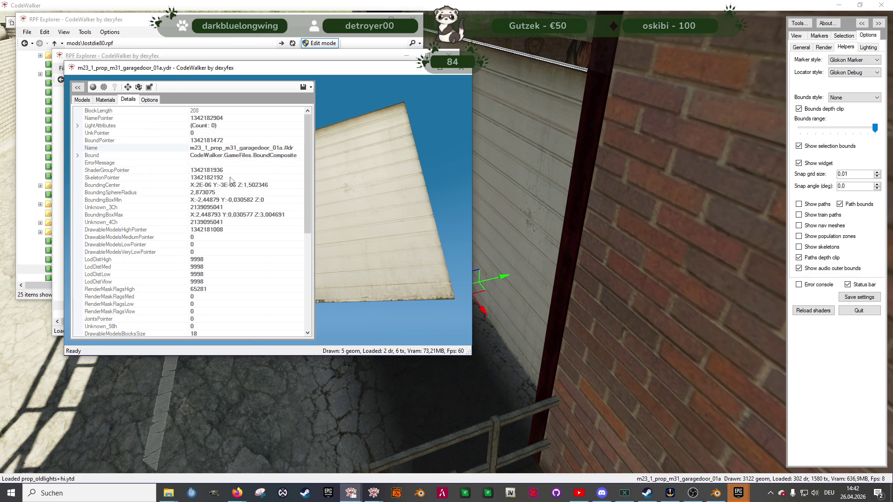
pyautogui.click(83, 100)
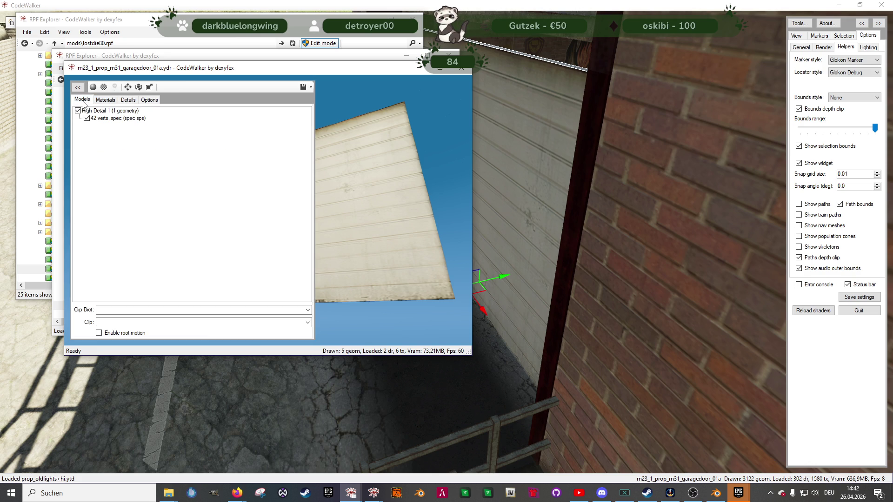
pyautogui.click(149, 100)
pyautogui.click(128, 100)
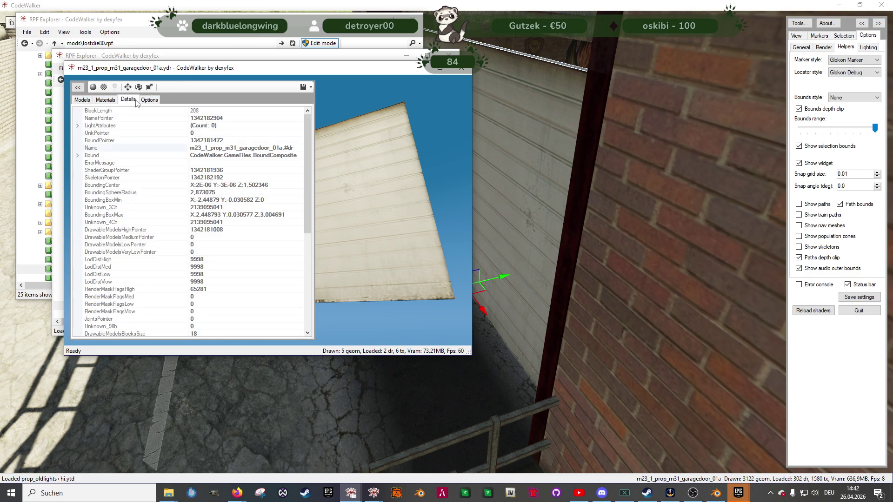
pyautogui.scroll(-8, 149, 235)
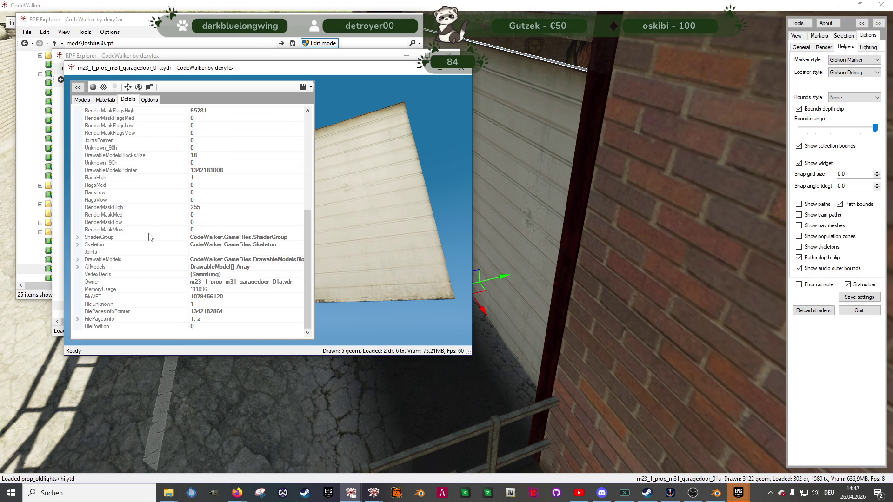
pyautogui.scroll(8, 150, 232)
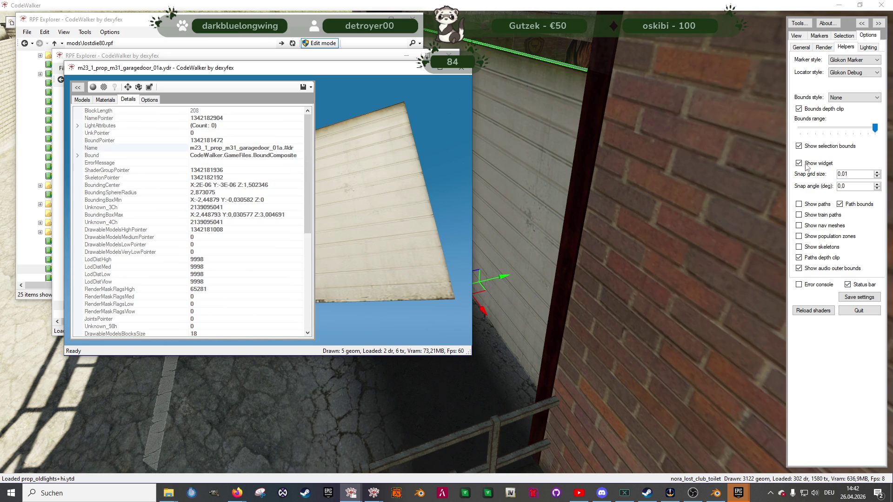
pyautogui.click(841, 36)
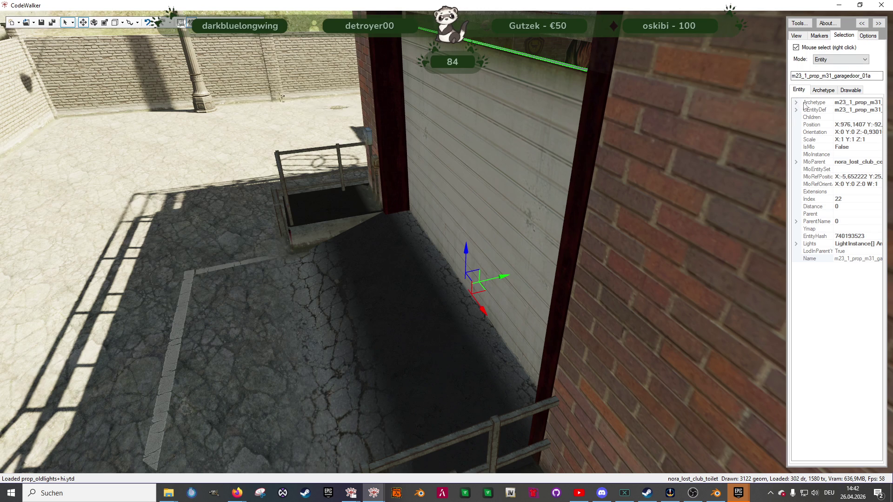
# Step: Expand the door entity's Archetype properties and copy its Ytyp value m23_1_prop_m23_1_doors.ytyp
pyautogui.click(796, 102)
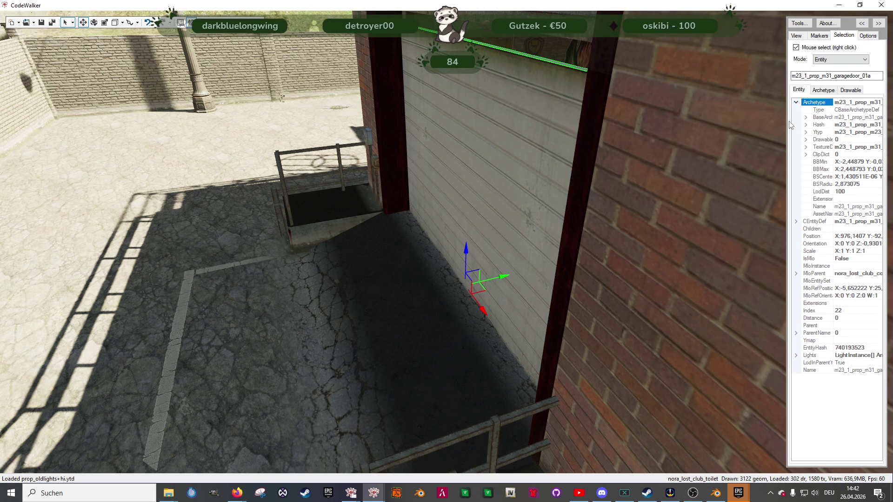
pyautogui.moveTo(786, 120); pyautogui.dragTo(640, 123)
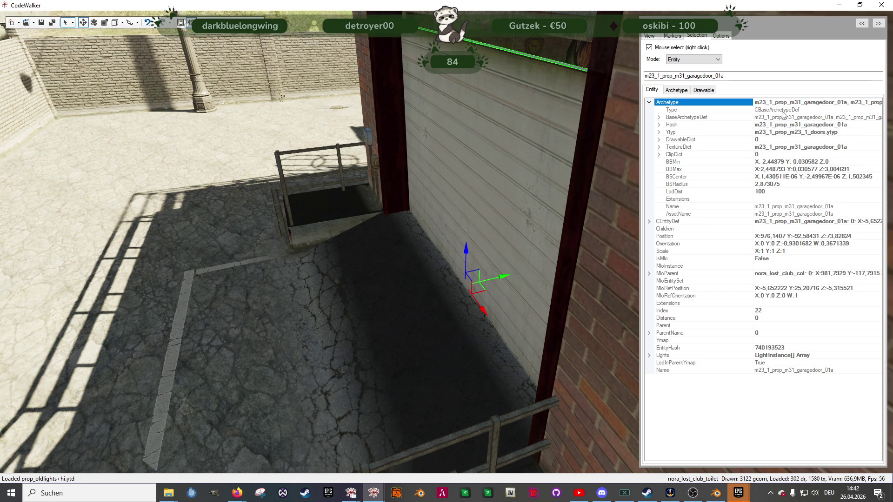
pyautogui.click(792, 132)
pyautogui.click(792, 133)
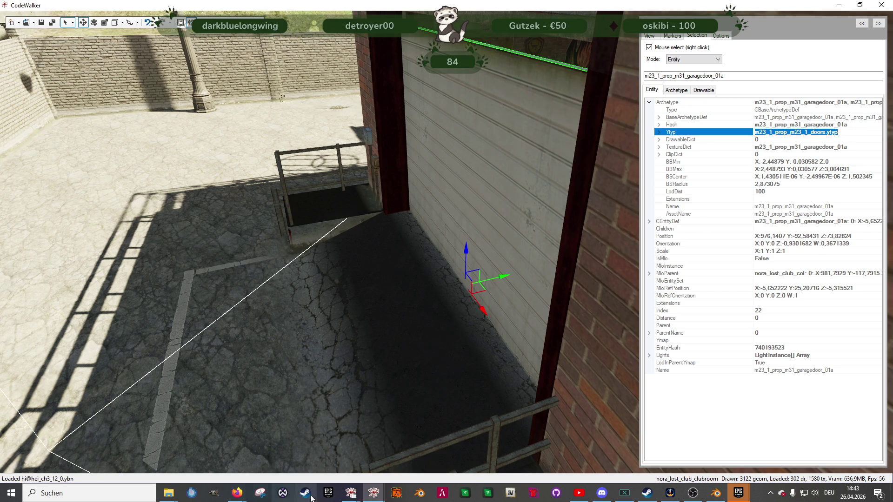
pyautogui.click(352, 493)
pyautogui.click(272, 460)
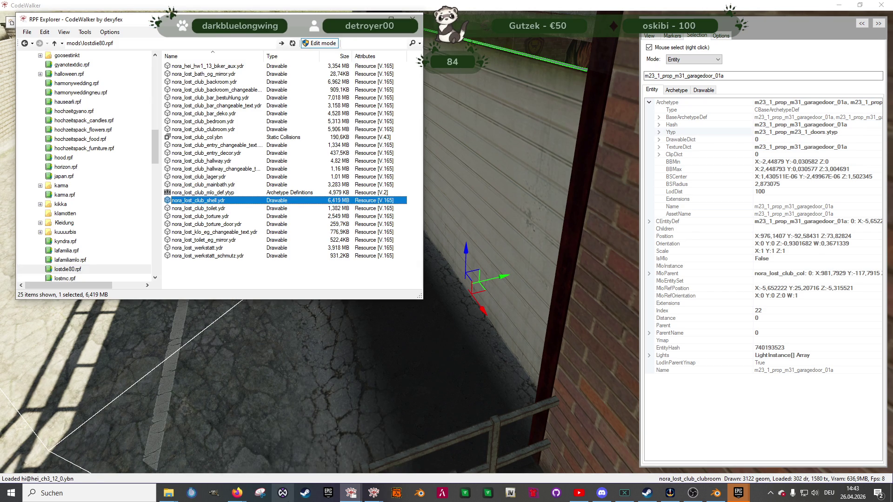
# Step: Close the door viewer, search the archives for m23_1_prop_m23_1_doors.ytyp and open it as XML
pyautogui.click(351, 493)
pyautogui.click(361, 469)
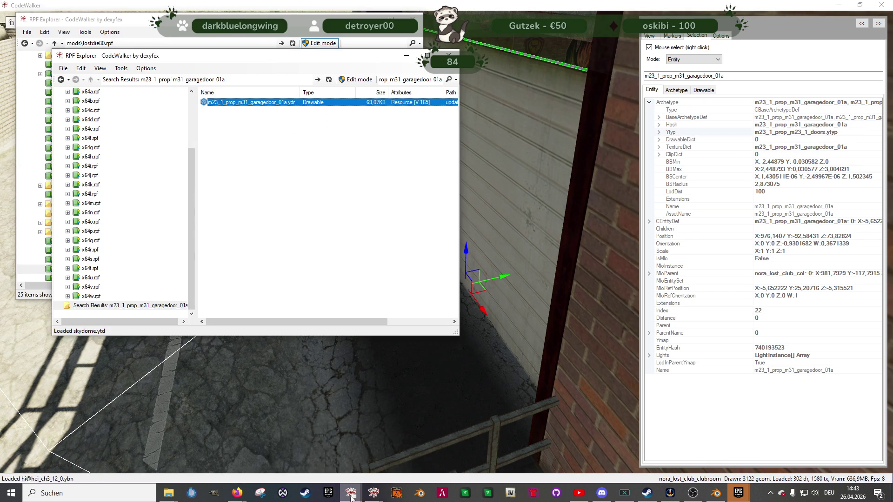
pyautogui.click(352, 493)
pyautogui.click(434, 453)
pyautogui.click(461, 67)
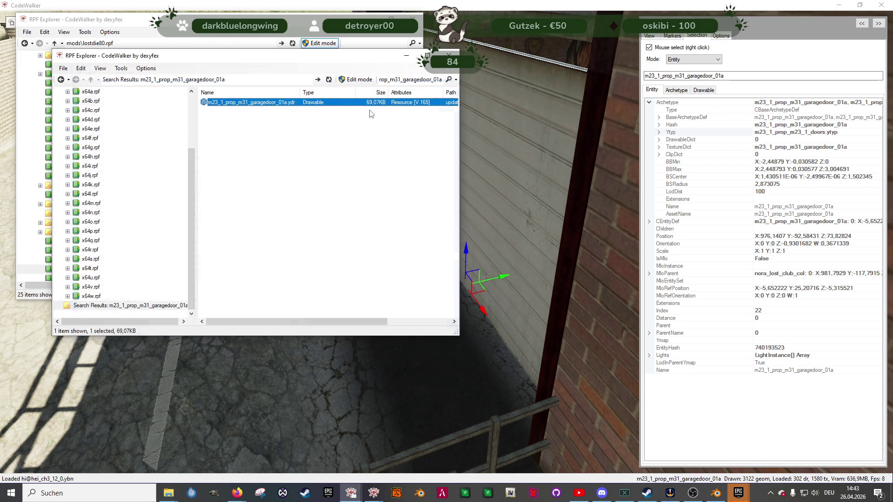
pyautogui.click(407, 78)
pyautogui.hotkey('ctrl', 'v')
pyautogui.press('Return')
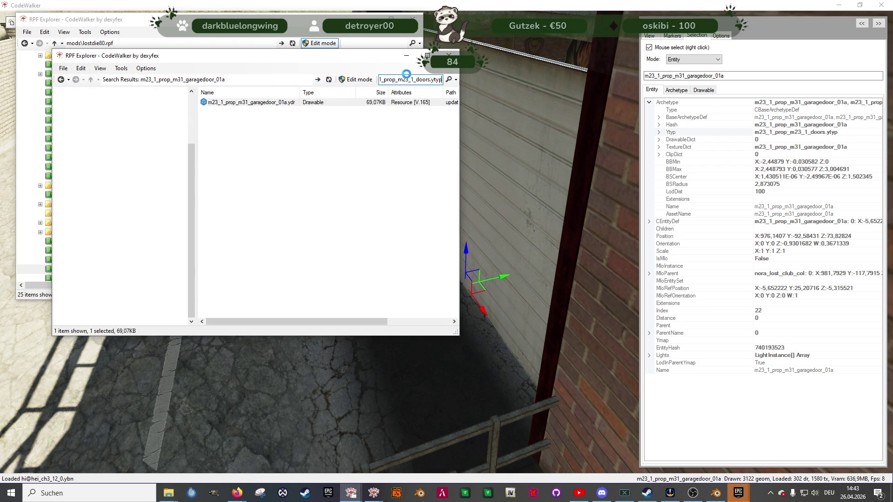
pyautogui.doubleClick(247, 103)
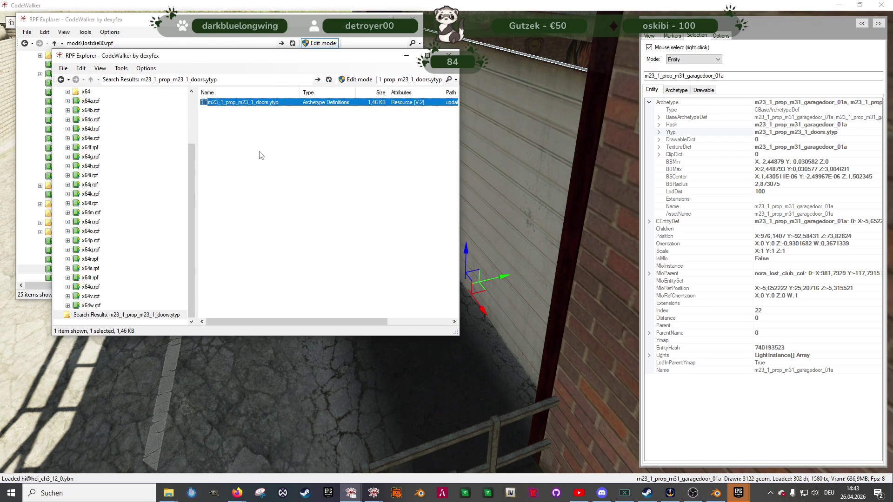
pyautogui.click(249, 242)
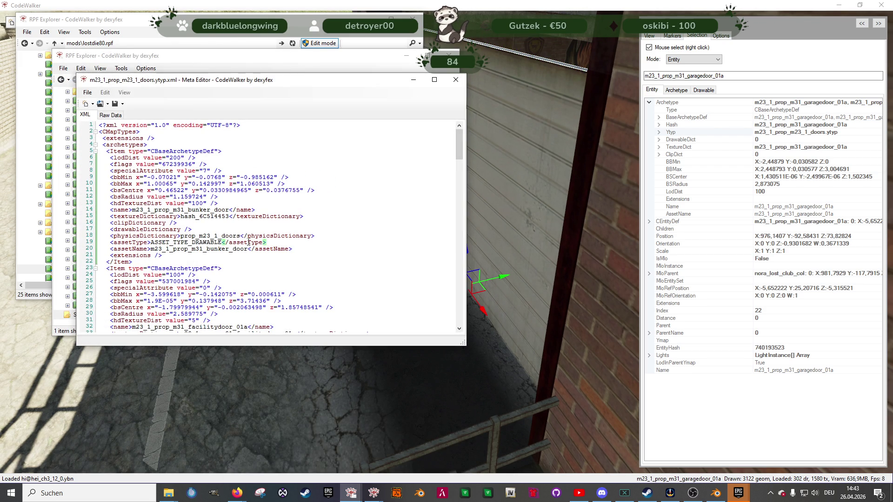
# Step: Search the ytyp XML for 'm21__' and step through the matches
pyautogui.hotkey('ctrl', 'f')
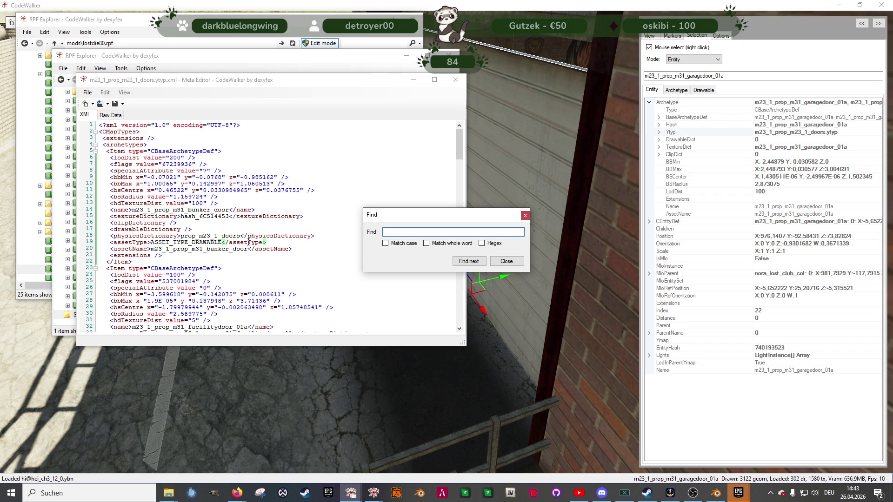
pyautogui.write('m23_')
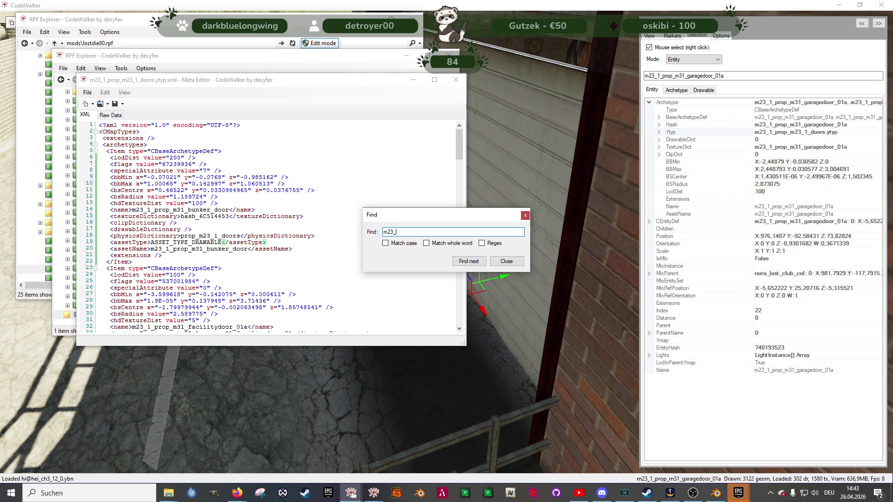
pyautogui.write('1_prop')
pyautogui.write('_')
pyautogui.press('Return')
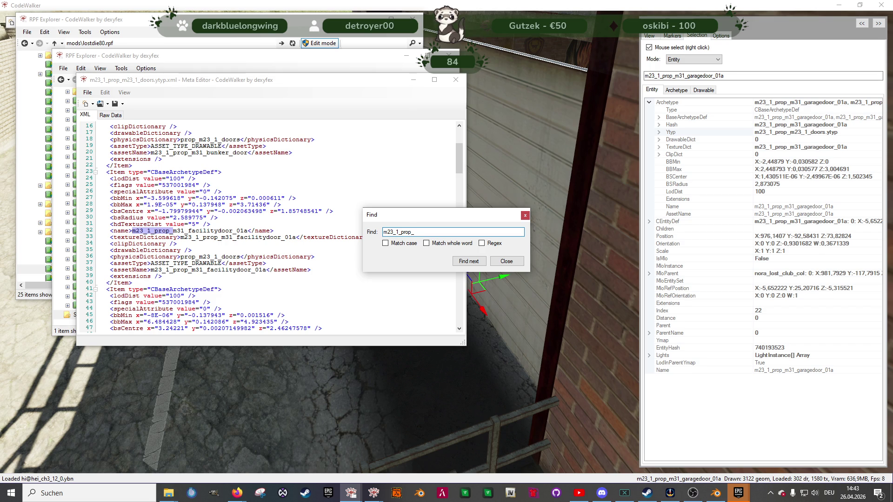
pyautogui.press('Return')
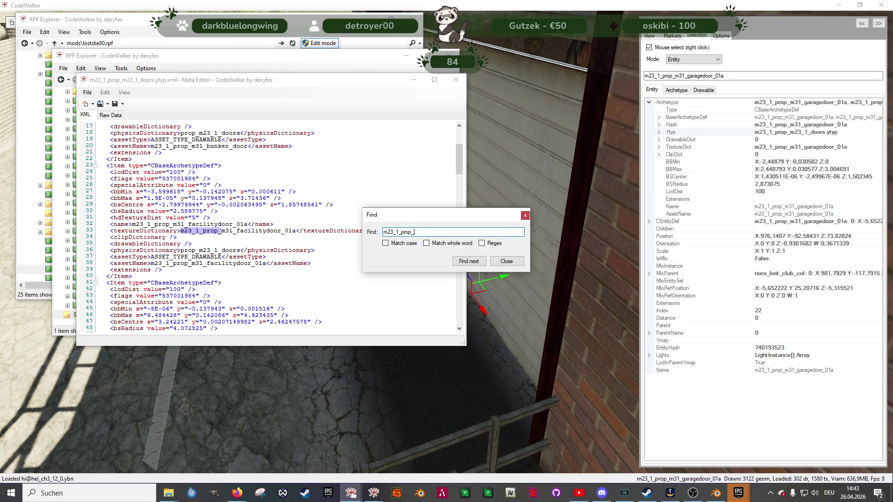
pyautogui.press('Return')
pyautogui.press('Return')
pyautogui.press('Return')
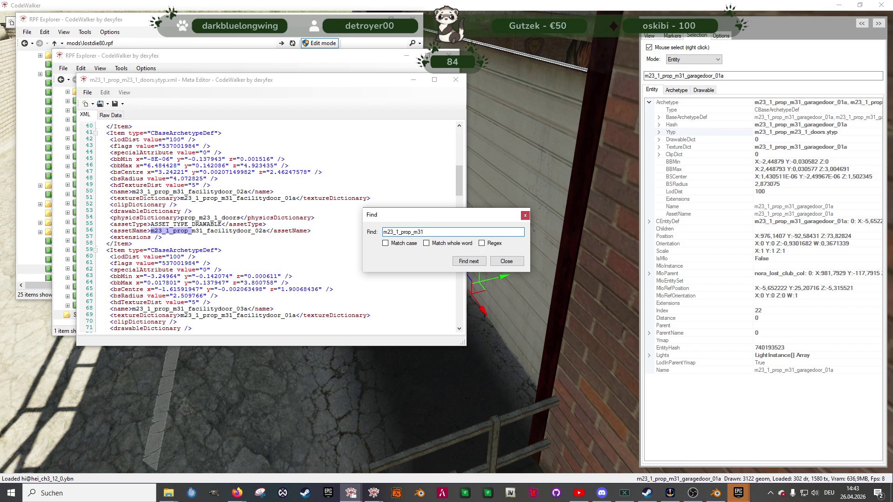
pyautogui.write('_gar')
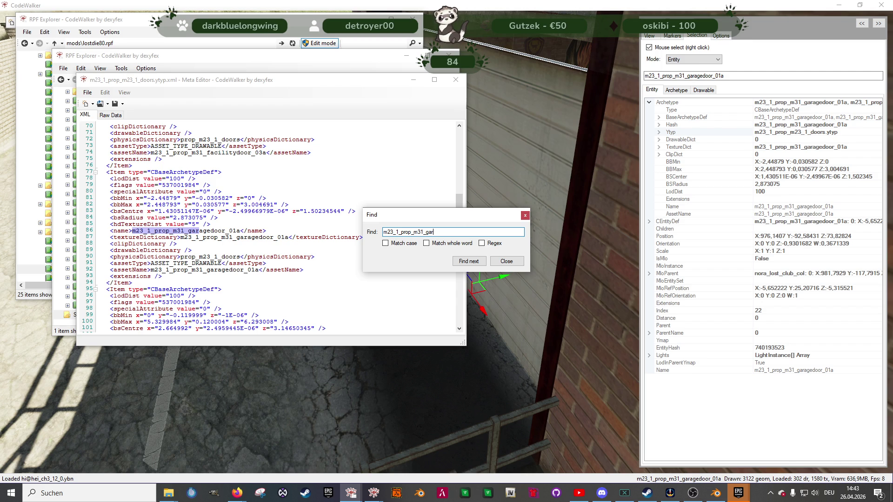
# Step: Review the garagedoor archetype entry, then close the Find box and the Meta Editor
pyautogui.scroll(-2, 205, 278)
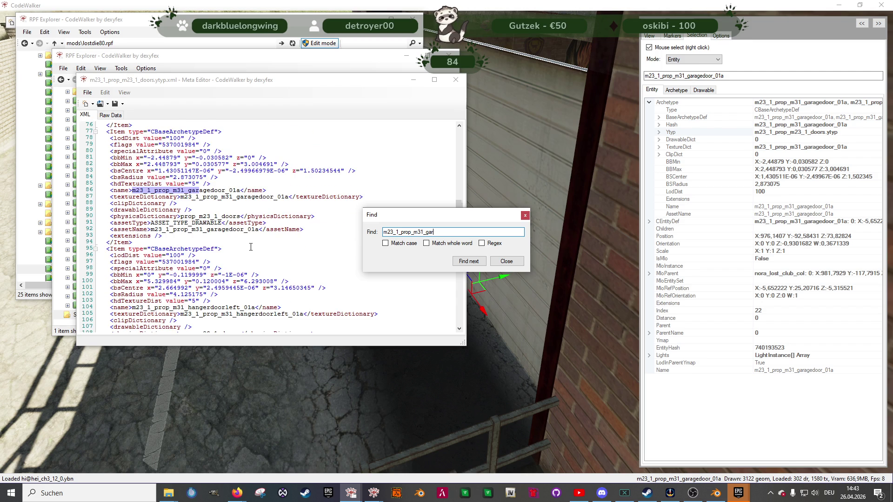
pyautogui.scroll(-2, 250, 247)
pyautogui.scroll(-2, 251, 247)
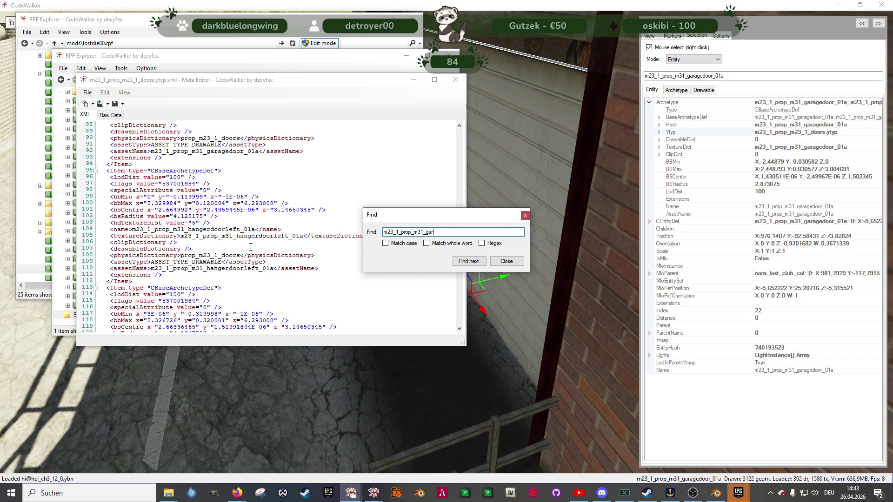
pyautogui.scroll(-2, 250, 247)
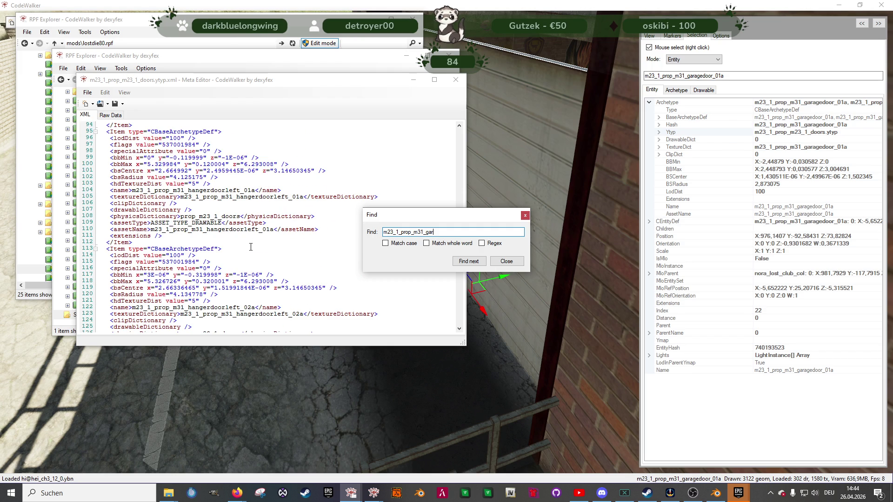
pyautogui.scroll(2, 251, 247)
pyautogui.press('Return')
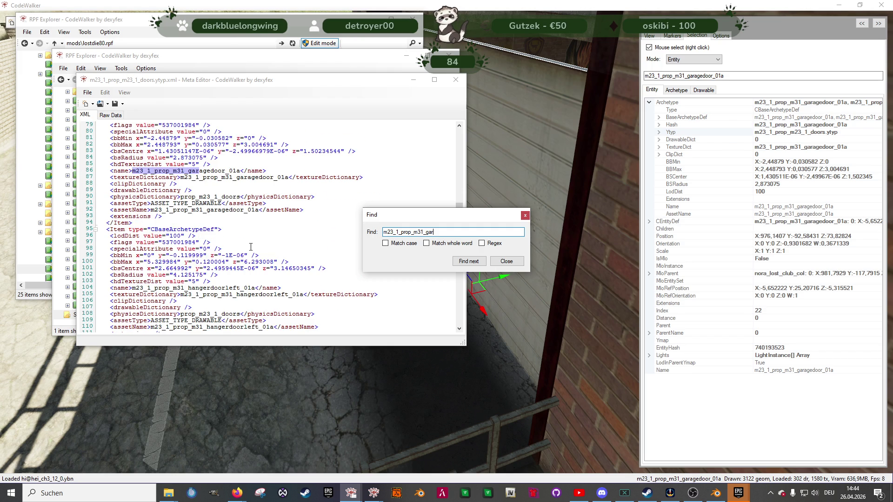
pyautogui.scroll(6, 250, 247)
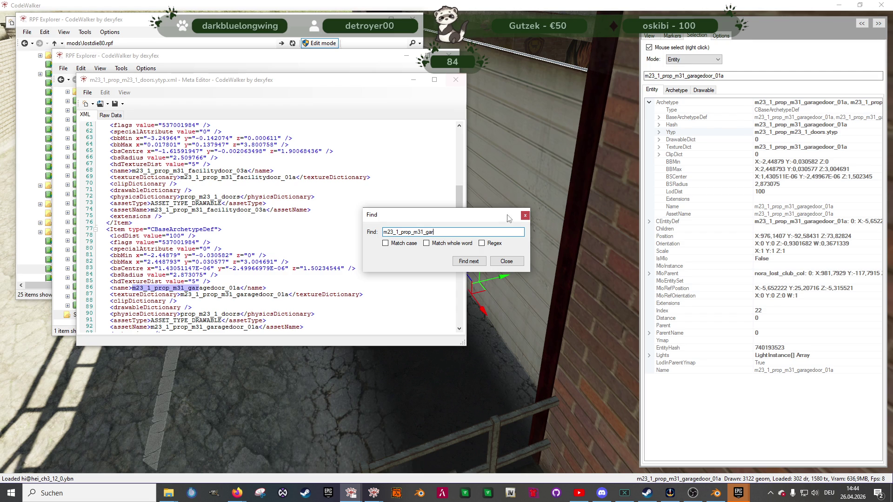
pyautogui.click(525, 216)
pyautogui.click(455, 80)
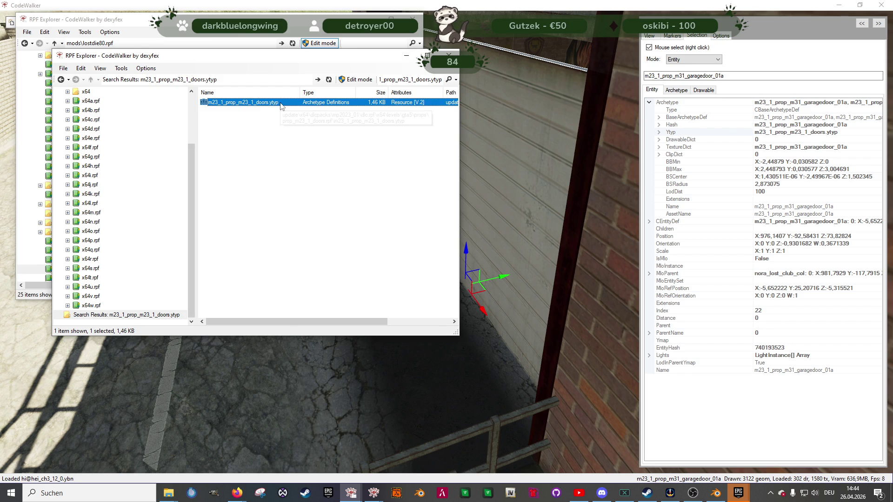
# Step: Copy the garage door entity name, search it in RPF Explorer and open its .ydr
pyautogui.click(736, 77)
pyautogui.doubleClick(736, 77)
pyautogui.hotkey('ctrl', 'c')
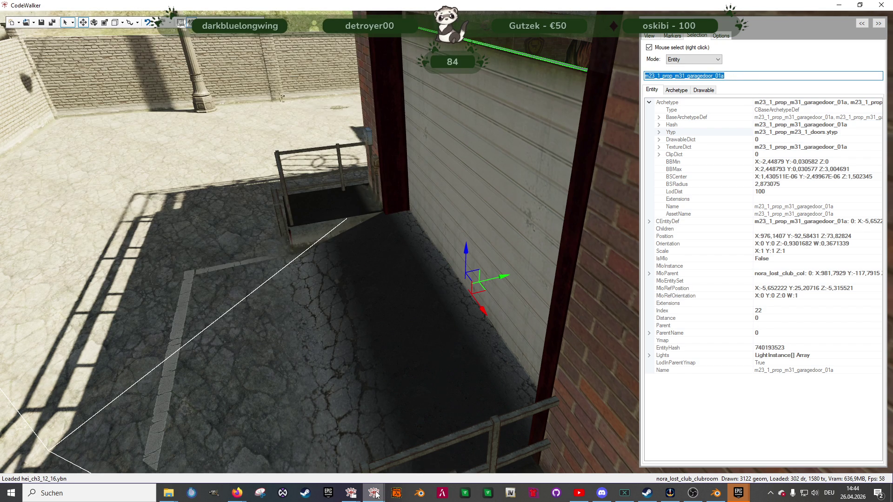
pyautogui.click(352, 497)
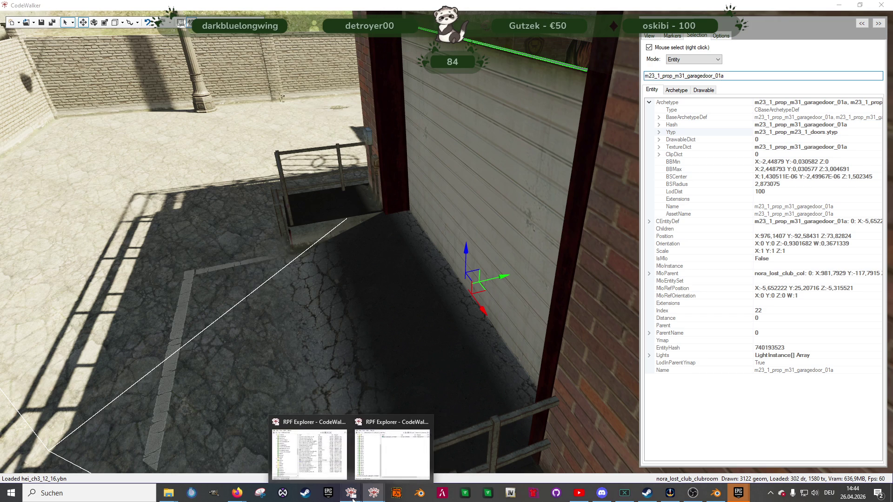
pyautogui.click(310, 454)
pyautogui.click(376, 43)
pyautogui.hotkey('ctrl', 'v')
pyautogui.press('Return')
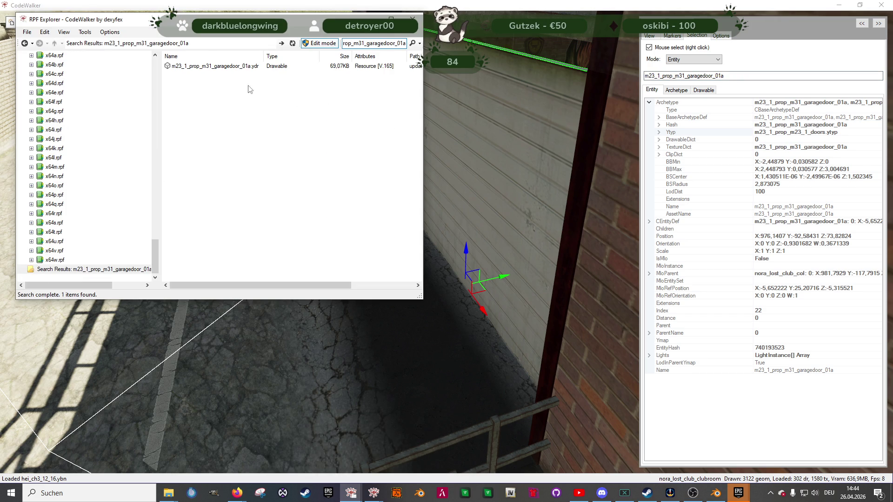
pyautogui.doubleClick(237, 67)
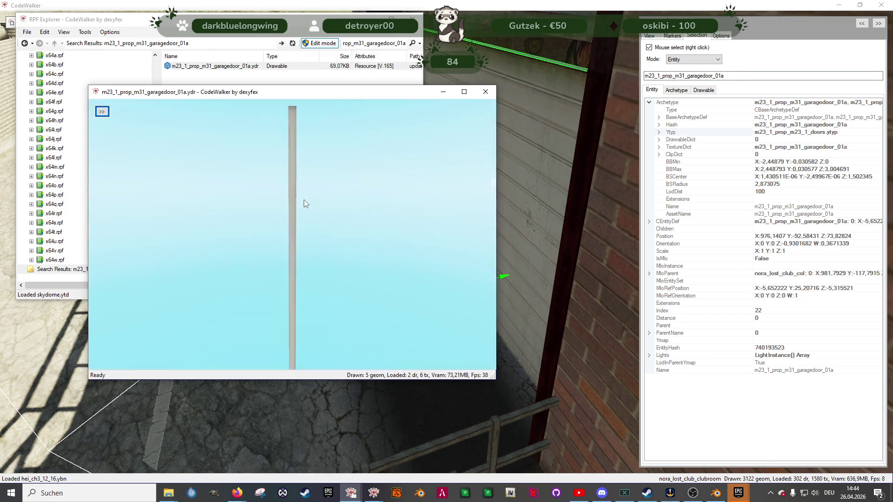
# Step: Save all the drawable's textures from Materials into the ProjekteNEUF Lost folder
pyautogui.click(102, 112)
pyautogui.click(130, 123)
pyautogui.click(121, 135)
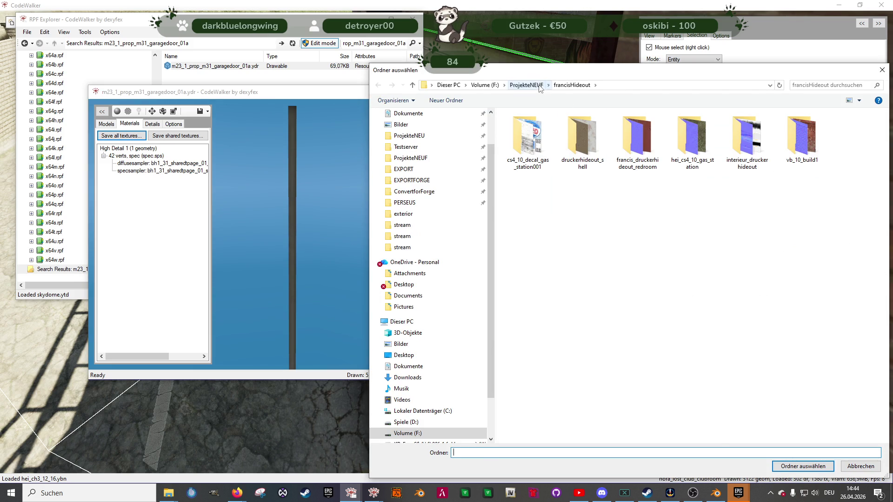
pyautogui.click(531, 85)
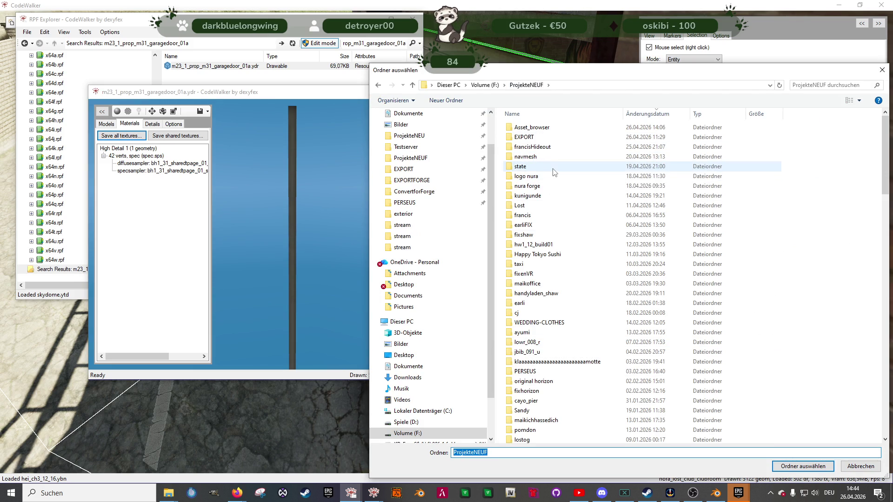
pyautogui.scroll(-3, 554, 175)
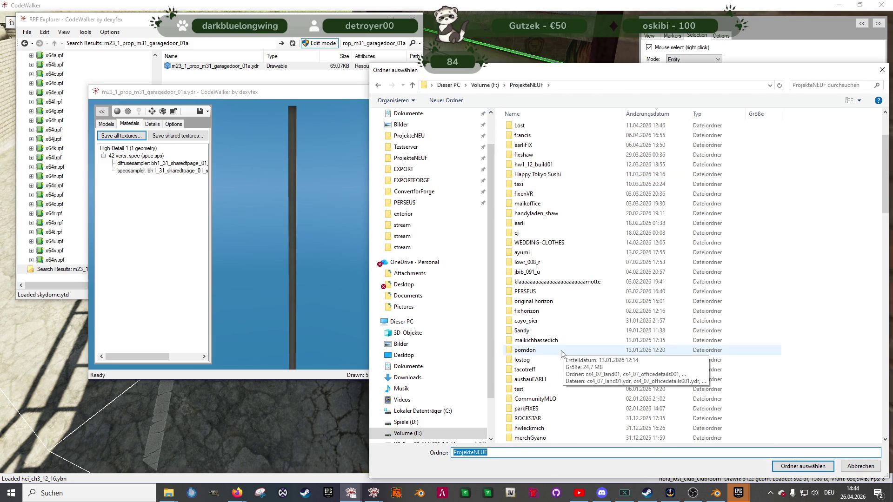
pyautogui.scroll(3, 539, 186)
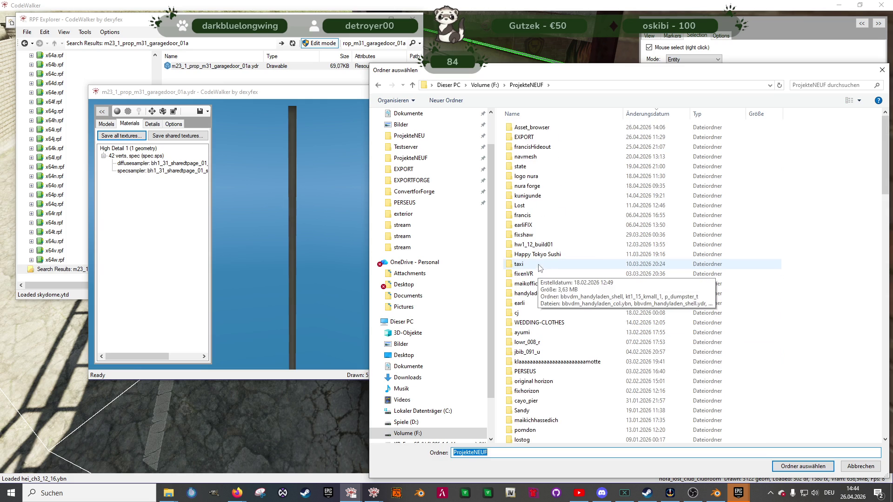
pyautogui.doubleClick(520, 205)
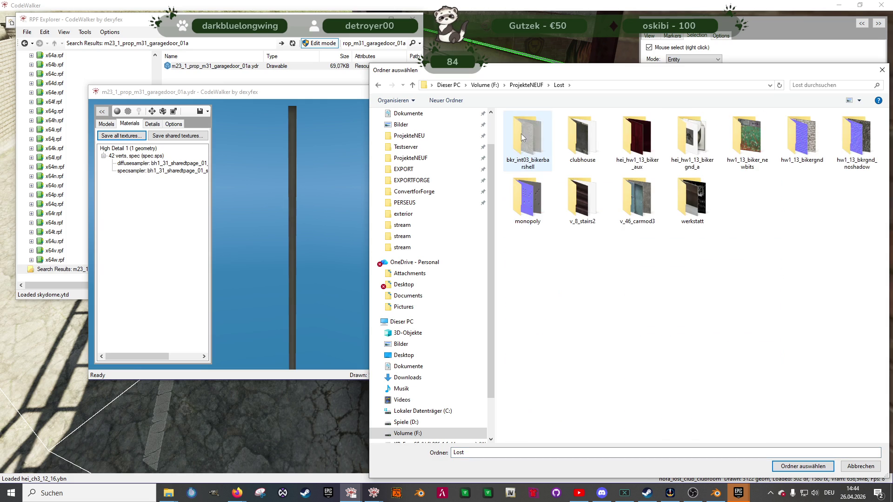
pyautogui.click(803, 466)
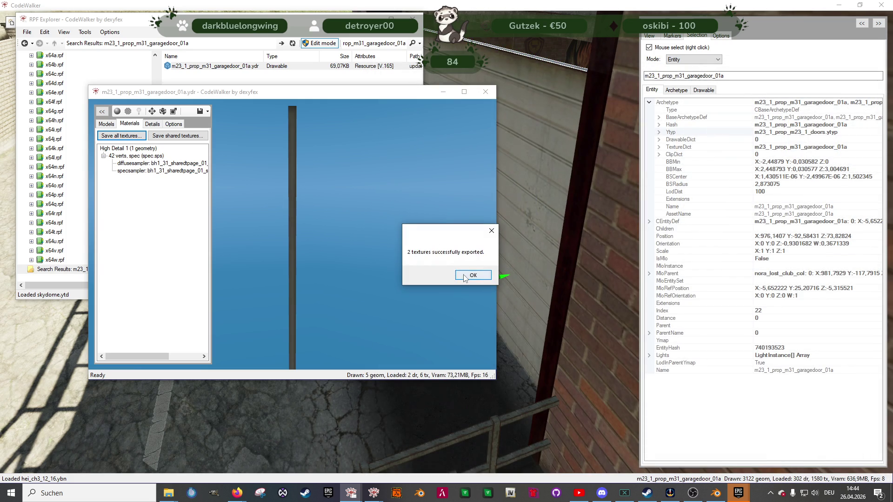
pyautogui.click(472, 278)
pyautogui.click(485, 92)
pyautogui.rightClick(219, 66)
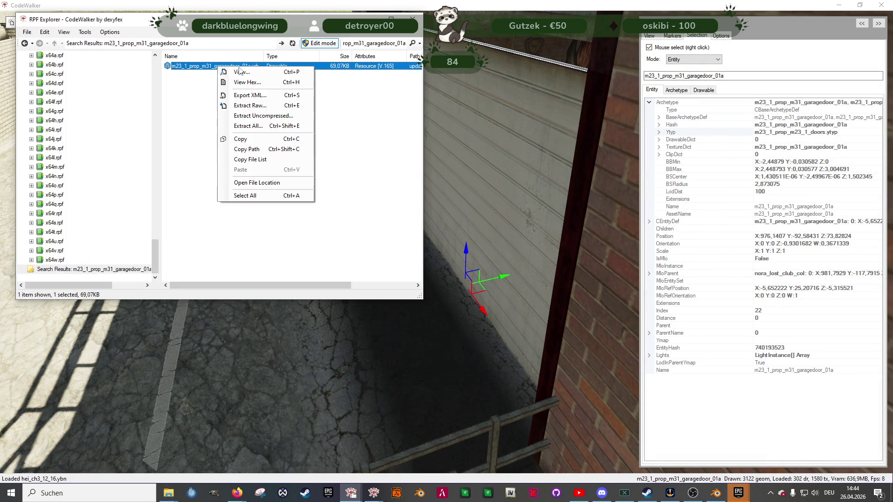
# Step: Export m23_1_prop_m31_garagedoor_01a.ydr as XML into the ProjekteNEUF Lost folder
pyautogui.click(264, 96)
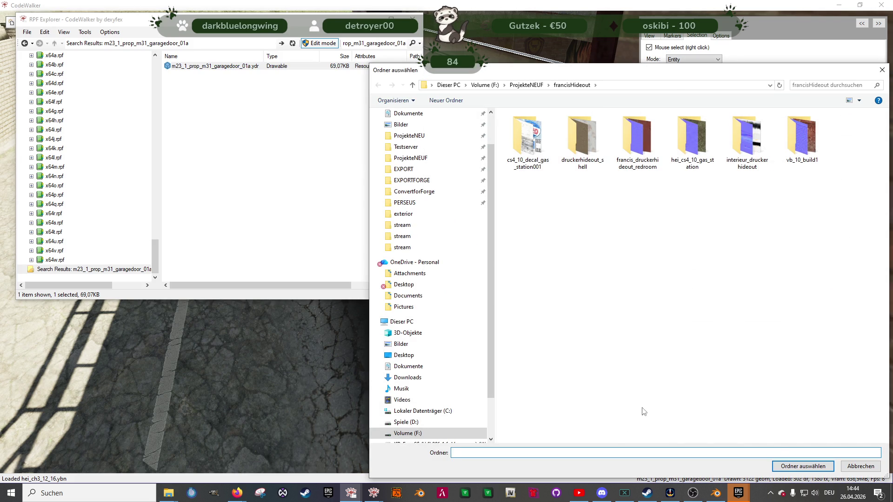
pyautogui.click(527, 85)
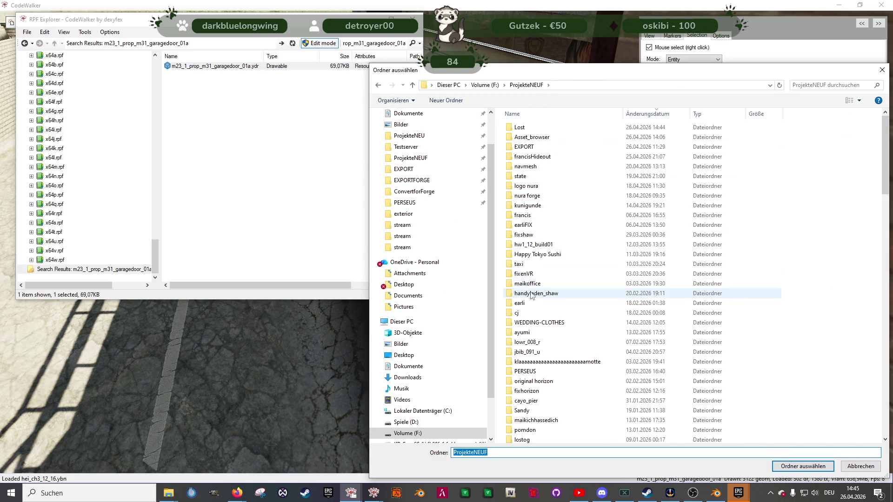
pyautogui.scroll(-1, 533, 324)
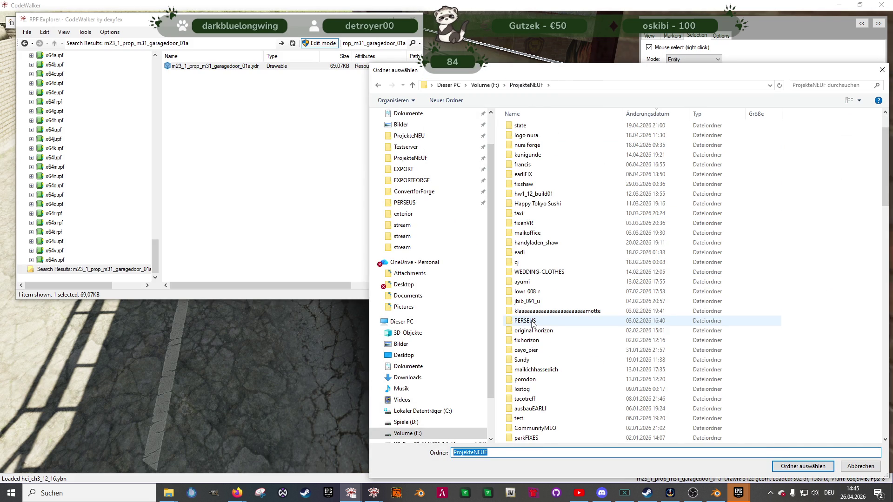
pyautogui.scroll(1, 532, 325)
pyautogui.click(526, 128)
pyautogui.doubleClick(526, 129)
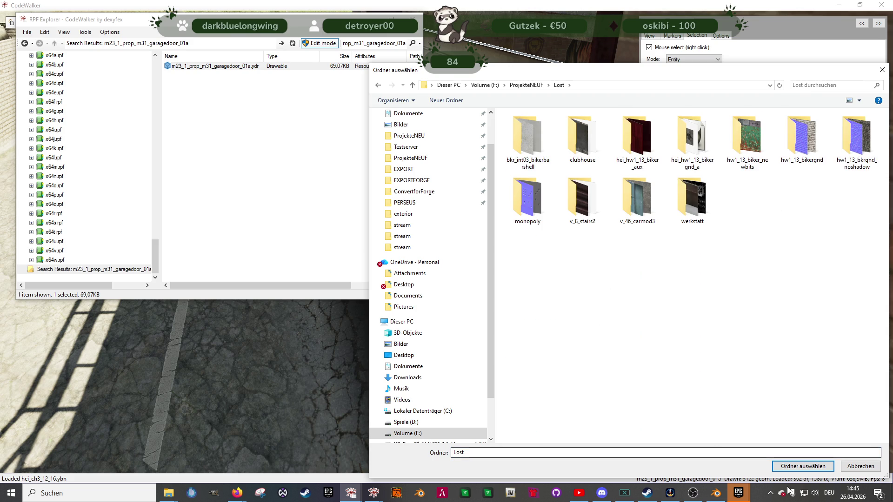
pyautogui.click(803, 466)
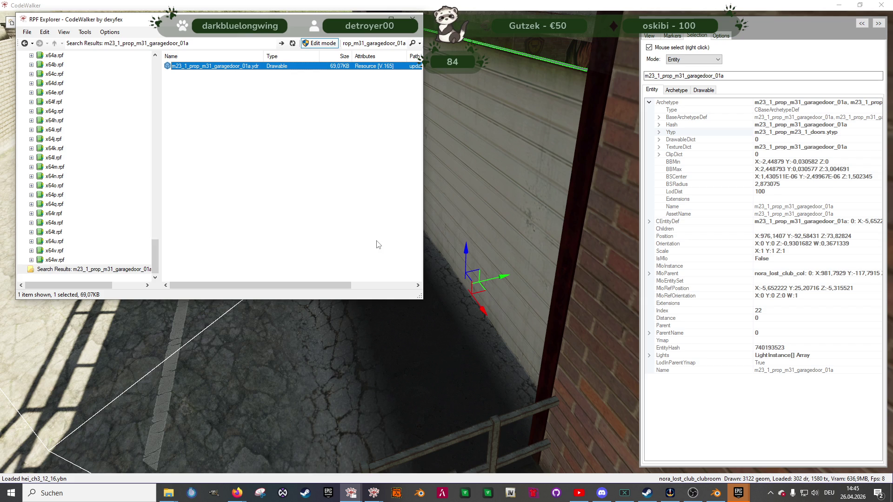
# Step: Return to the 3D world view and frame the white garage door head-on
pyautogui.click(318, 328)
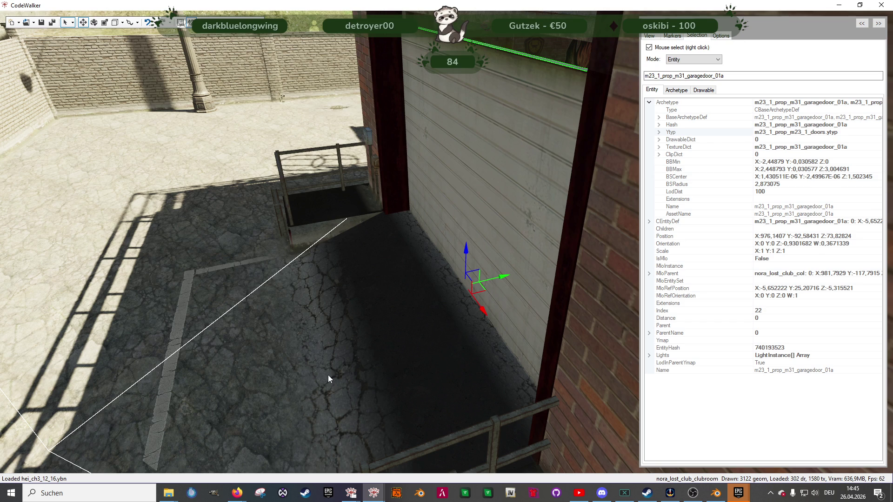
pyautogui.moveTo(373, 310); pyautogui.dragTo(447, 297)
pyautogui.scroll(-5, 447, 297)
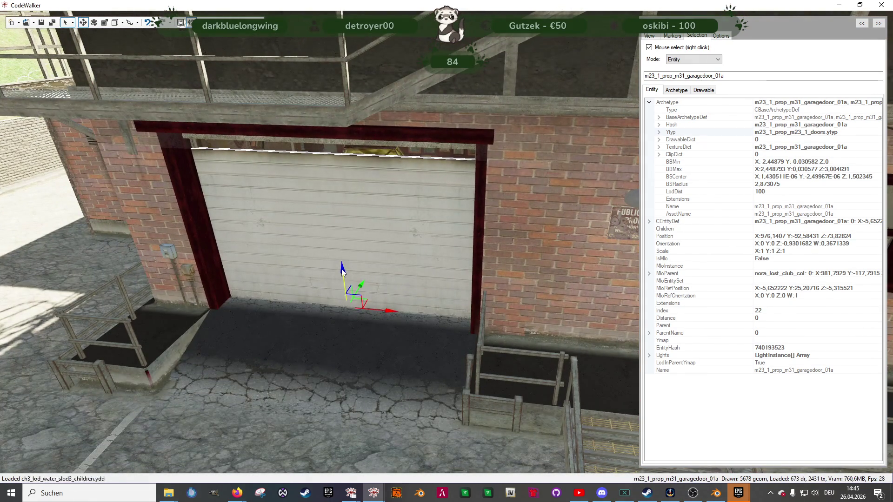
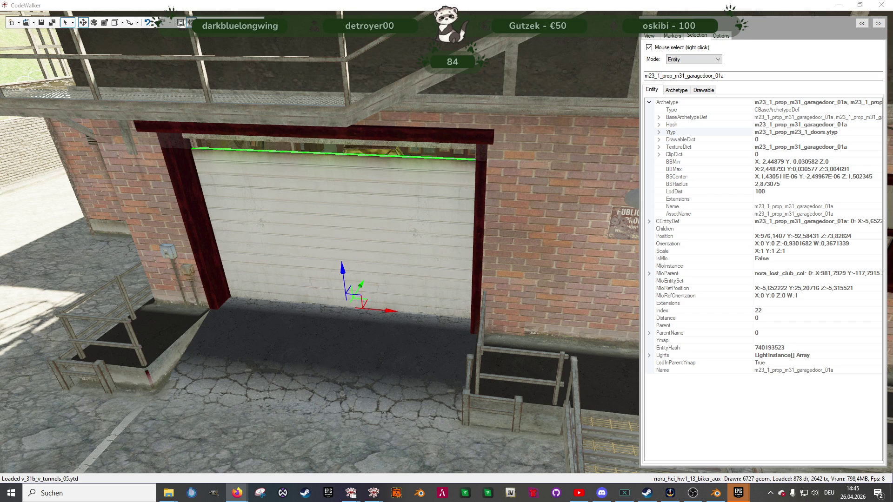
# Step: Launch a second CodeWalker window from the taskbar and maximize it
pyautogui.rightClick(382, 496)
pyautogui.click(351, 380)
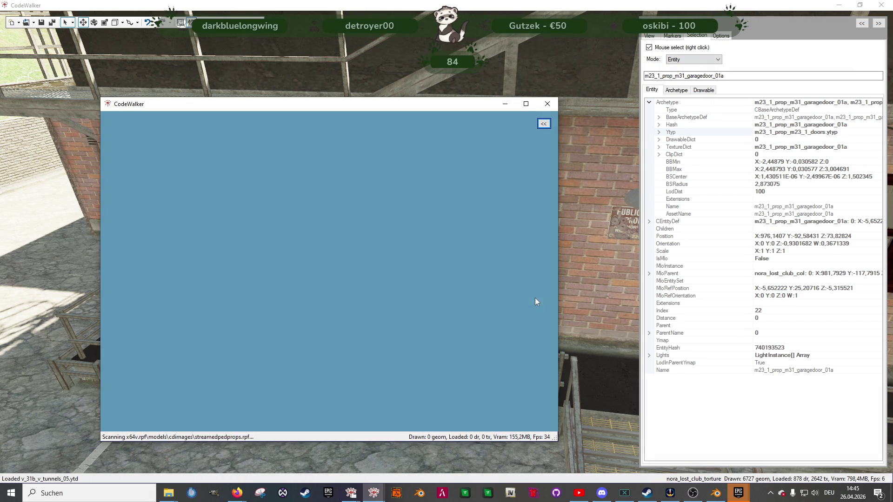
pyautogui.click(524, 104)
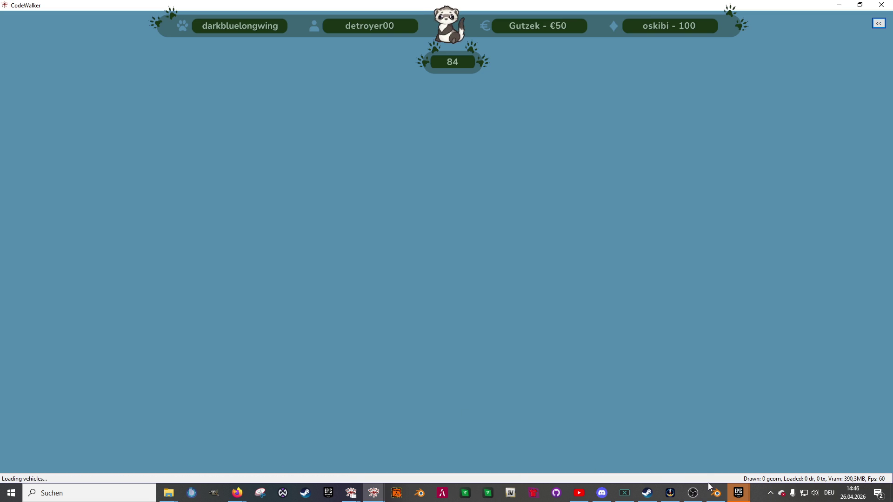
# Step: Back in the first CodeWalker, fly through the garage door into the clubroom and back out
pyautogui.moveTo(376, 496)
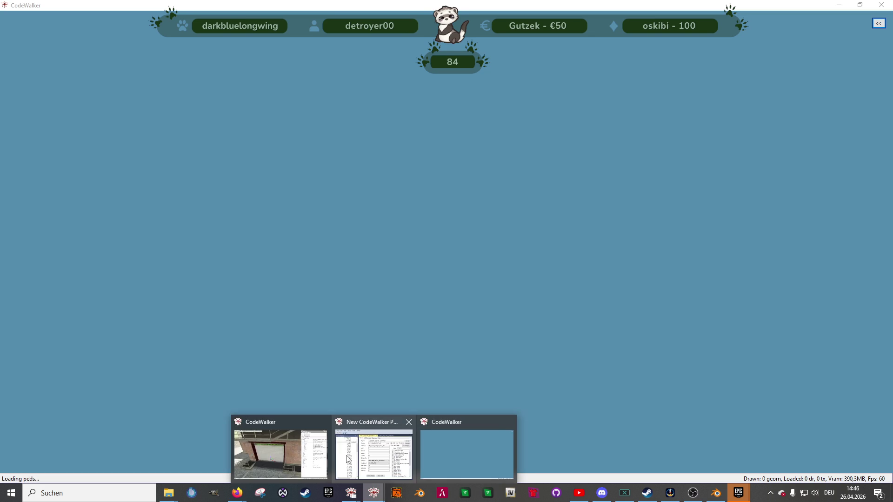
pyautogui.click(289, 453)
pyautogui.press('w')
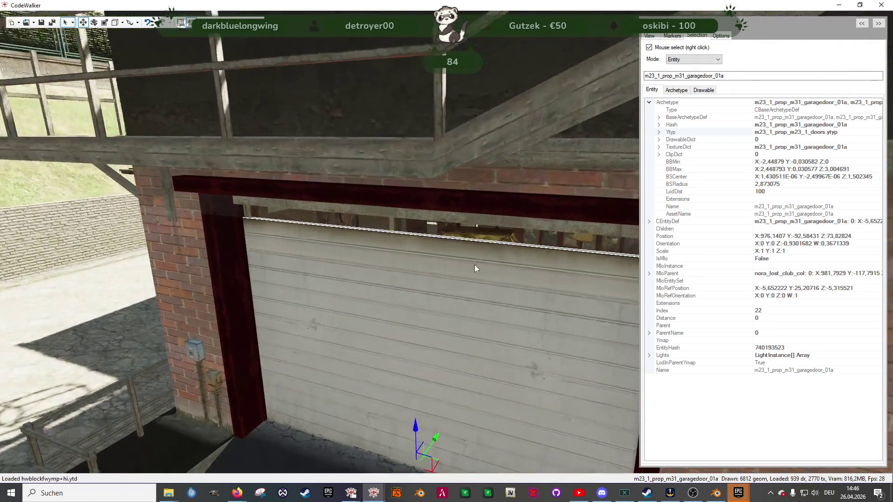
pyautogui.press('s')
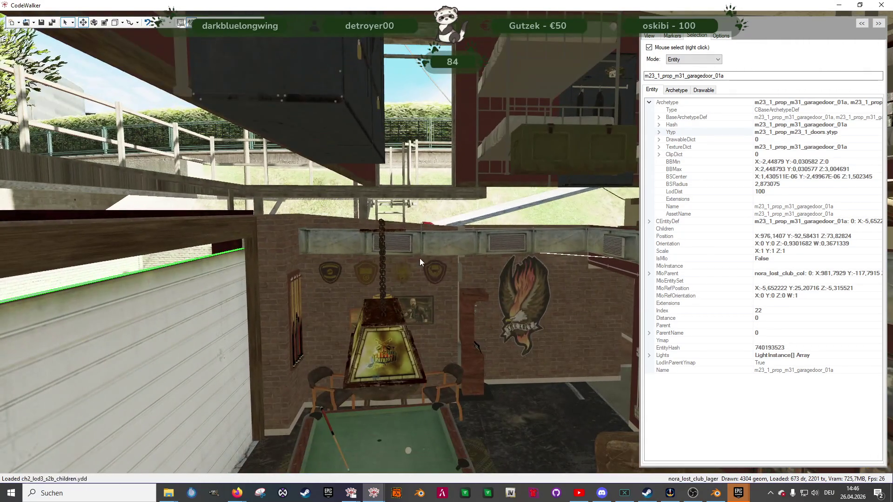
pyautogui.moveTo(389, 271)
pyautogui.mouseDown()
pyautogui.moveTo(488, 224)
pyautogui.moveTo(414, 273)
pyautogui.moveTo(439, 284)
pyautogui.moveTo(494, 285)
pyautogui.moveTo(542, 309)
pyautogui.moveTo(583, 304)
pyautogui.moveTo(576, 343)
pyautogui.moveTo(593, 276)
pyautogui.moveTo(418, 241)
pyautogui.mouseUp()
pyautogui.press('s')
pyautogui.press('w')
pyautogui.press('s')
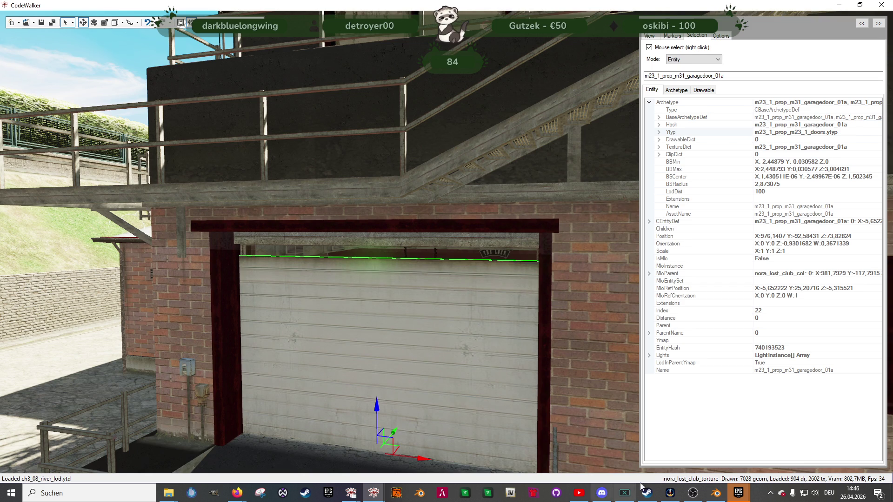
pyautogui.click(715, 493)
# Step: Unhide nora_hei_hw1_13_biker_aux in the outliner
pyautogui.scroll(-6, 422, 328)
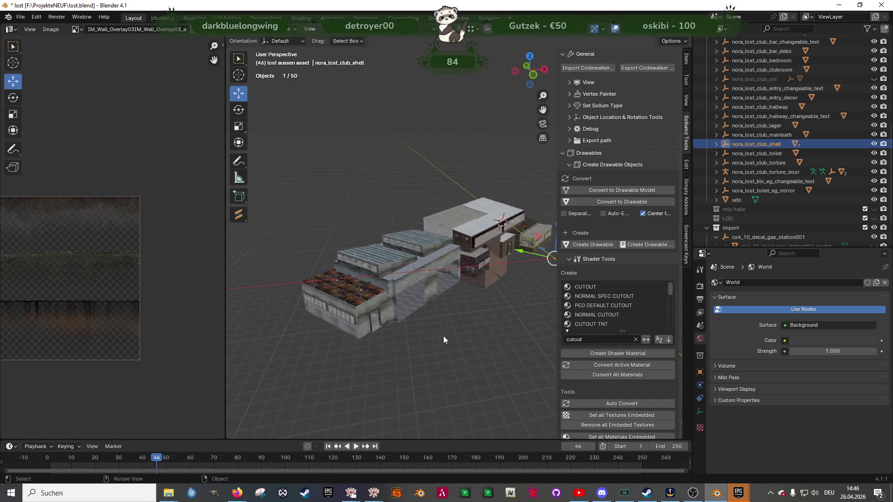
pyautogui.moveTo(395, 334)
pyautogui.mouseDown()
pyautogui.moveTo(389, 306)
pyautogui.moveTo(535, 233)
pyautogui.mouseUp()
pyautogui.scroll(10, 783, 117)
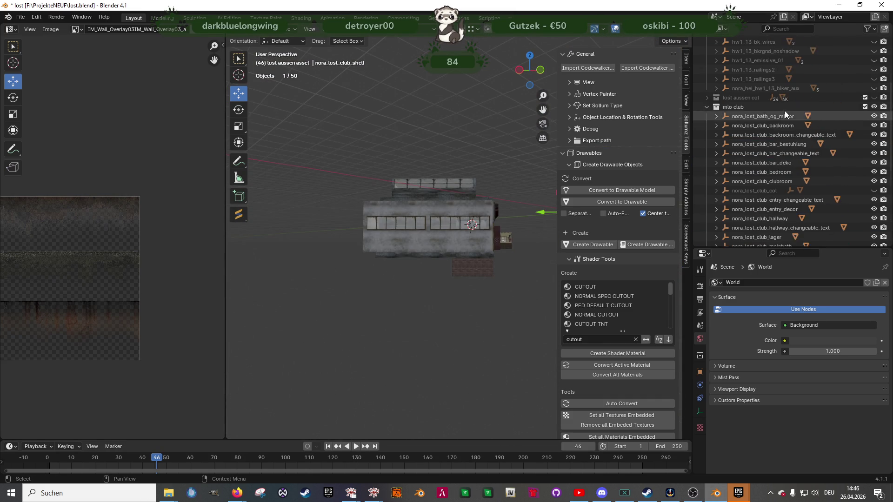
pyautogui.scroll(5, 431, 224)
pyautogui.scroll(-5, 442, 222)
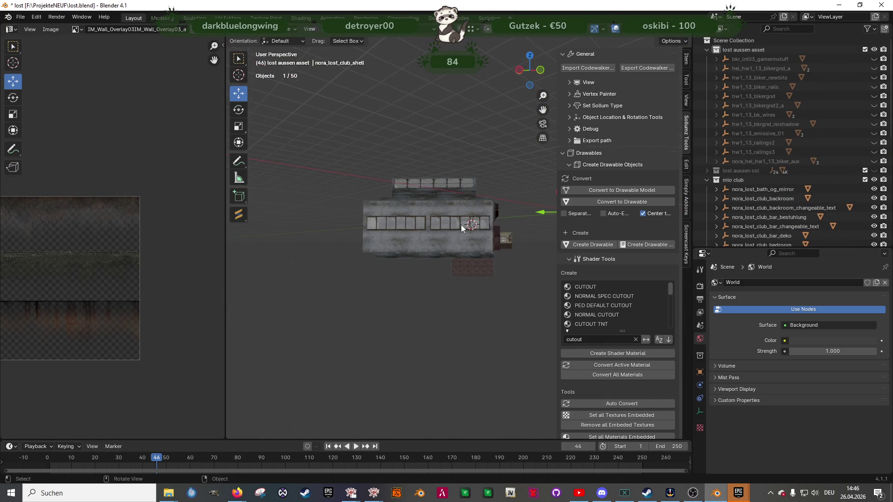
pyautogui.click(874, 162)
pyautogui.moveTo(493, 260)
pyautogui.mouseDown()
pyautogui.moveTo(438, 256)
pyautogui.moveTo(594, 252)
pyautogui.moveTo(451, 255)
pyautogui.moveTo(492, 257)
pyautogui.moveTo(517, 292)
pyautogui.mouseUp()
# Step: Select clubhaus and eg together and enter Edit Mode
pyautogui.click(493, 257)
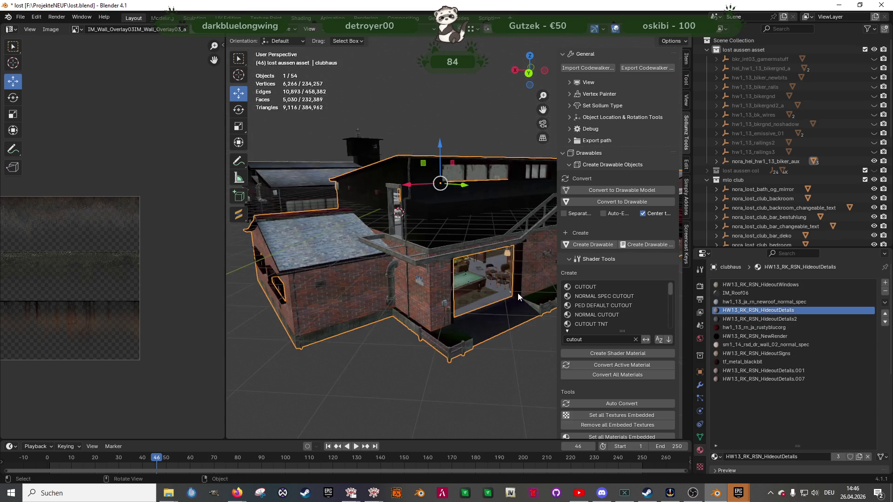
pyautogui.scroll(10, 518, 292)
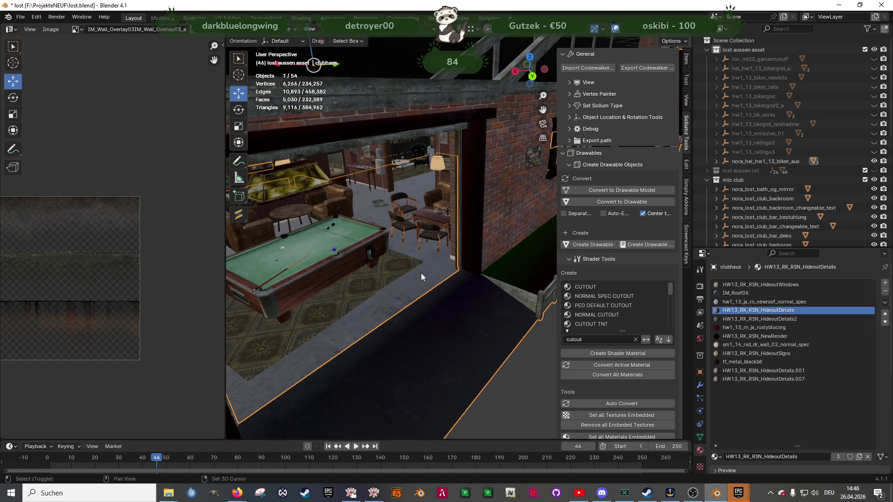
pyautogui.keyDown('shift'); pyautogui.click(421, 274); pyautogui.keyUp('shift')
pyautogui.press('Tab')
pyautogui.moveTo(422, 273)
pyautogui.mouseDown()
pyautogui.moveTo(439, 253)
pyautogui.moveTo(363, 209)
pyautogui.moveTo(392, 116)
pyautogui.mouseUp()
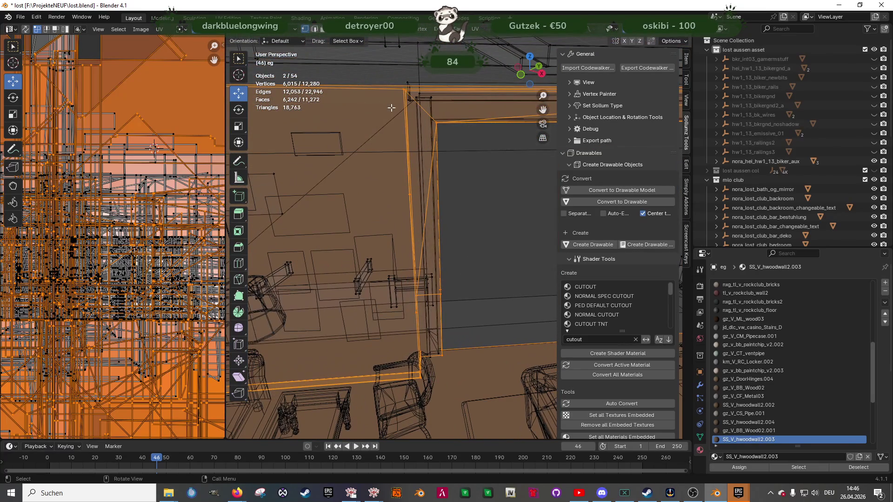
# Step: Select the beam vertices and faces above the doorway plus one brick face
pyautogui.moveTo(458, 137); pyautogui.dragTo(459, 137)
pyautogui.moveTo(458, 137)
pyautogui.mouseDown()
pyautogui.moveTo(365, 187)
pyautogui.moveTo(434, 188)
pyautogui.moveTo(425, 146)
pyautogui.mouseUp()
pyautogui.moveTo(484, 174)
pyautogui.mouseDown()
pyautogui.moveTo(406, 173)
pyautogui.moveTo(460, 176)
pyautogui.moveTo(514, 215)
pyautogui.moveTo(355, 201)
pyautogui.moveTo(429, 260)
pyautogui.moveTo(347, 247)
pyautogui.moveTo(395, 219)
pyautogui.moveTo(369, 229)
pyautogui.moveTo(438, 215)
pyautogui.moveTo(462, 152)
pyautogui.mouseUp()
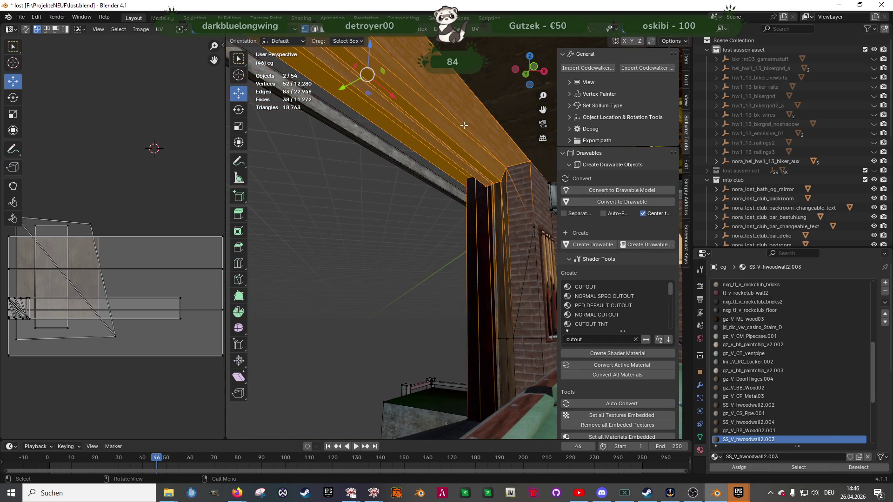
pyautogui.moveTo(441, 94)
pyautogui.mouseDown()
pyautogui.moveTo(474, 112)
pyautogui.moveTo(448, 110)
pyautogui.moveTo(361, 152)
pyautogui.moveTo(364, 179)
pyautogui.mouseUp()
pyautogui.scroll(2, 372, 179)
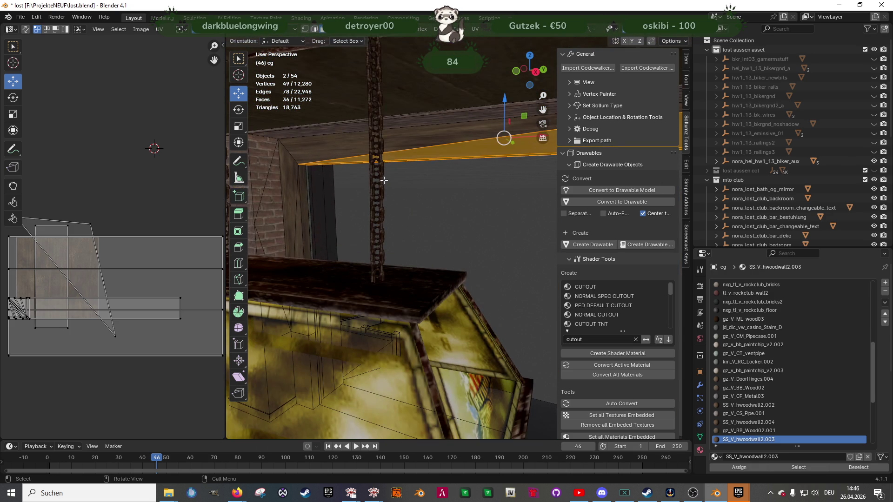
pyautogui.keyDown('ctrl'); pyautogui.click(425, 183); pyautogui.keyUp('ctrl')
pyautogui.scroll(-3, 424, 183)
pyautogui.moveTo(424, 184)
pyautogui.mouseDown()
pyautogui.moveTo(411, 154)
pyautogui.moveTo(410, 191)
pyautogui.moveTo(350, 227)
pyautogui.mouseUp()
pyautogui.moveTo(286, 220)
pyautogui.mouseDown()
pyautogui.moveTo(346, 153)
pyautogui.moveTo(337, 160)
pyautogui.moveTo(414, 185)
pyautogui.moveTo(428, 169)
pyautogui.mouseUp()
pyautogui.keyDown('shift'); pyautogui.click(299, 147); pyautogui.keyUp('shift')
# Step: Lower the selected beam faces about 0.18 m along Z
pyautogui.moveTo(481, 92); pyautogui.dragTo(481, 122)
pyautogui.moveTo(481, 122)
pyautogui.mouseDown()
pyautogui.moveTo(482, 197)
pyautogui.moveTo(417, 208)
pyautogui.mouseUp()
pyautogui.scroll(-2, 382, 225)
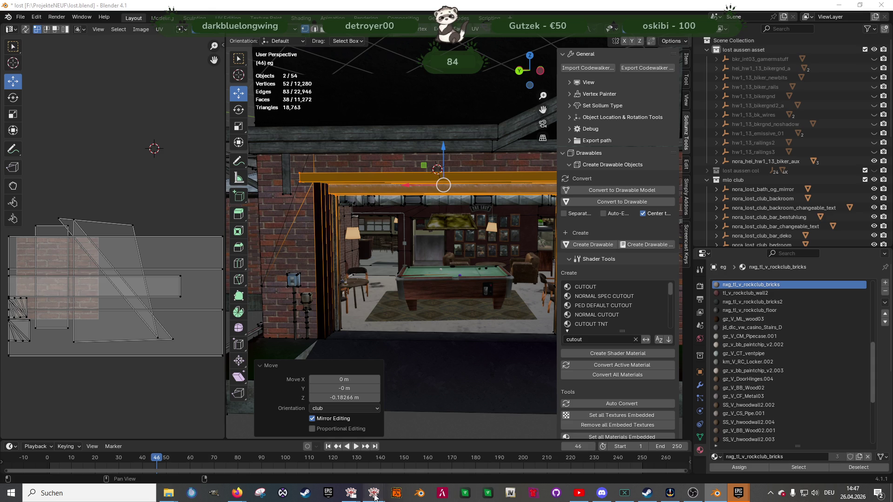
pyautogui.moveTo(374, 497)
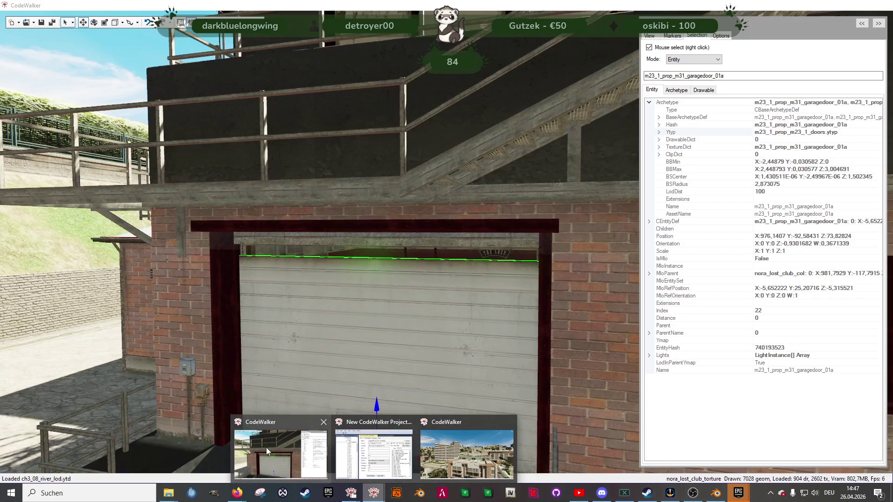
pyautogui.click(266, 447)
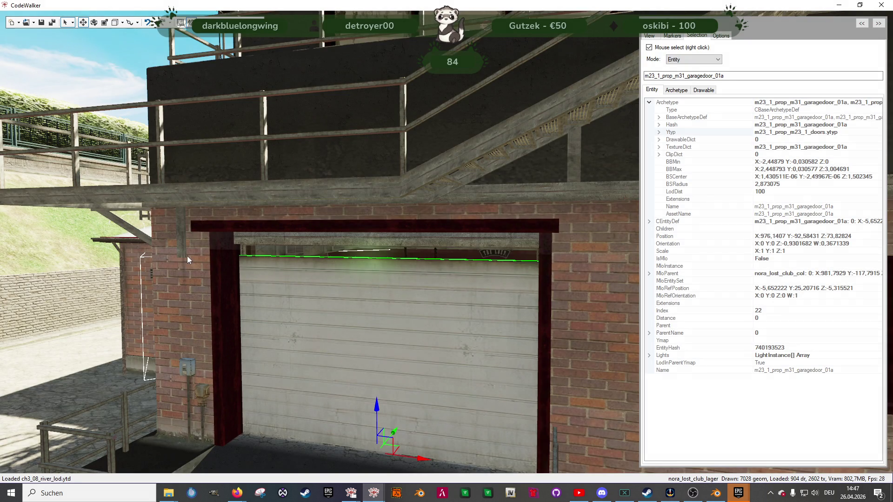
# Step: Lower the clubhaus doorway faces another 0.027 m on Z and return to Object Mode
pyautogui.click(717, 497)
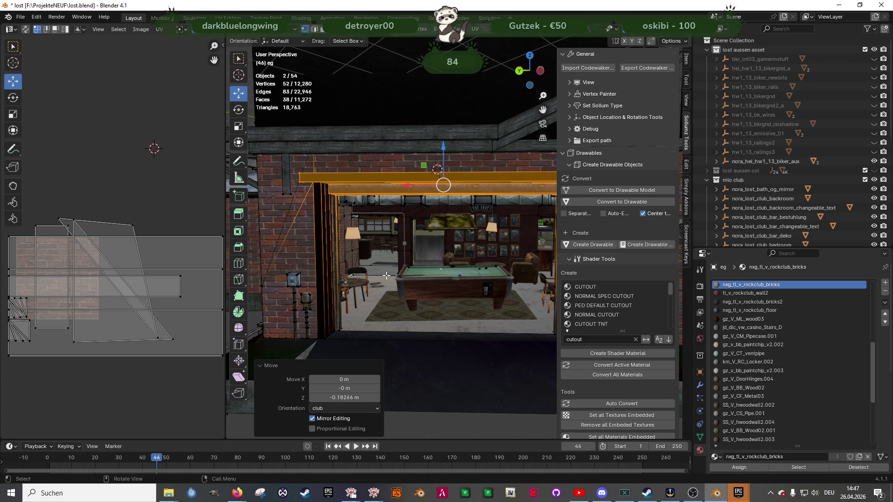
pyautogui.keyDown('shift'); pyautogui.click(395, 193); pyautogui.keyUp('shift')
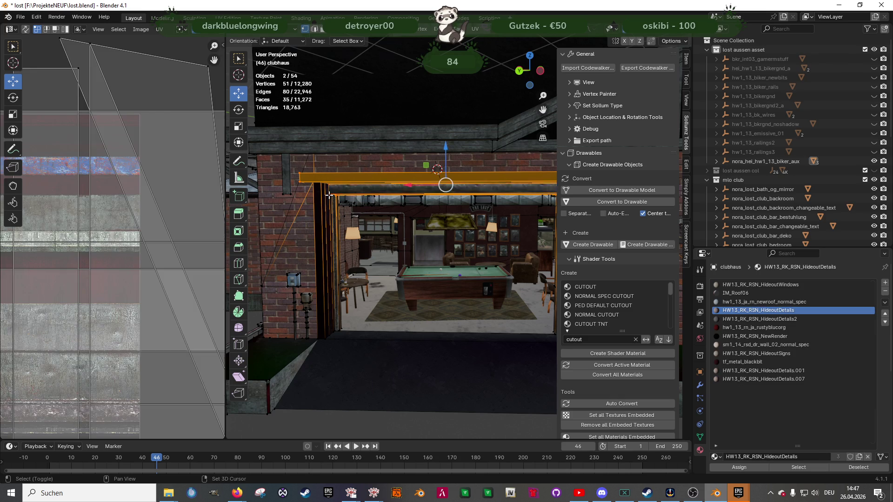
pyautogui.moveTo(440, 147); pyautogui.dragTo(289, 195)
pyautogui.scroll(-4, 423, 248)
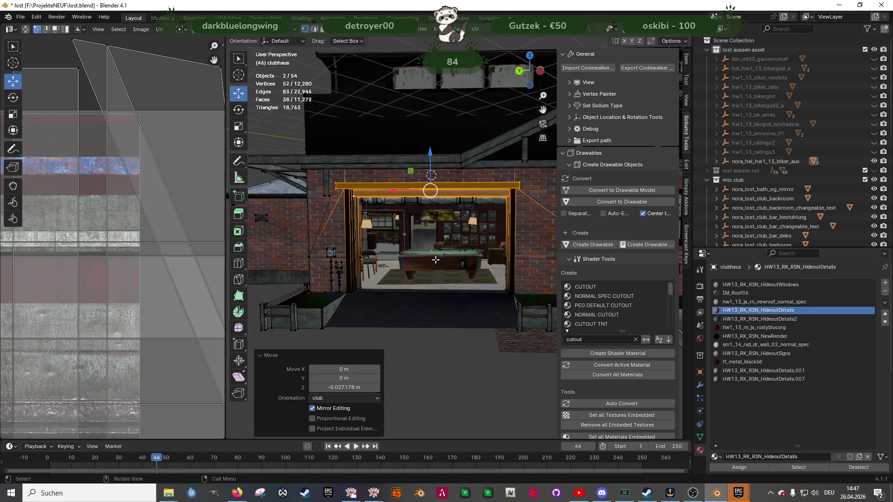
pyautogui.press('Tab')
# Step: Inspect the lowered doorway frame up close
pyautogui.moveTo(448, 262)
pyautogui.mouseDown()
pyautogui.moveTo(417, 265)
pyautogui.moveTo(472, 258)
pyautogui.moveTo(366, 262)
pyautogui.moveTo(415, 252)
pyautogui.mouseUp()
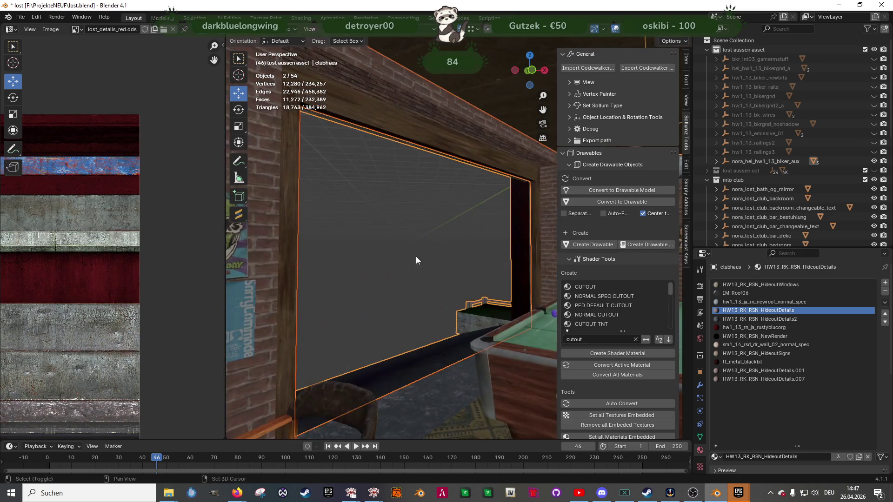
pyautogui.scroll(3, 434, 317)
pyautogui.moveTo(434, 317)
pyautogui.mouseDown()
pyautogui.moveTo(378, 308)
pyautogui.moveTo(434, 301)
pyautogui.moveTo(442, 313)
pyautogui.moveTo(535, 316)
pyautogui.moveTo(417, 297)
pyautogui.moveTo(409, 290)
pyautogui.moveTo(440, 303)
pyautogui.moveTo(422, 273)
pyautogui.moveTo(397, 305)
pyautogui.mouseUp()
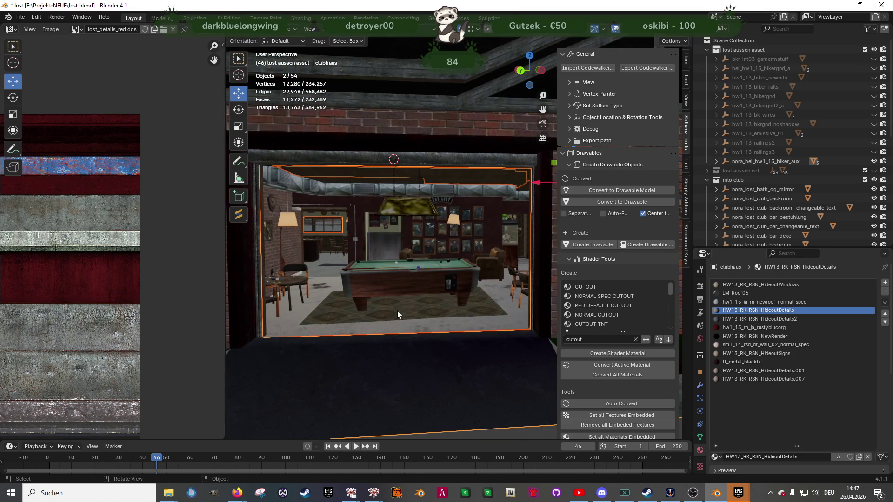
pyautogui.moveTo(376, 497)
pyautogui.click(473, 460)
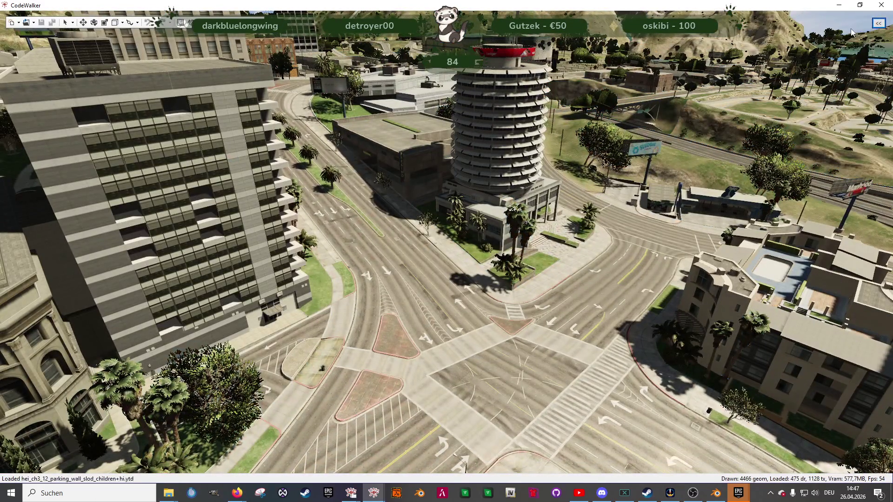
# Step: Open the Selection tab in the side panel and select the door with the eagle poster
pyautogui.click(879, 24)
pyautogui.click(842, 36)
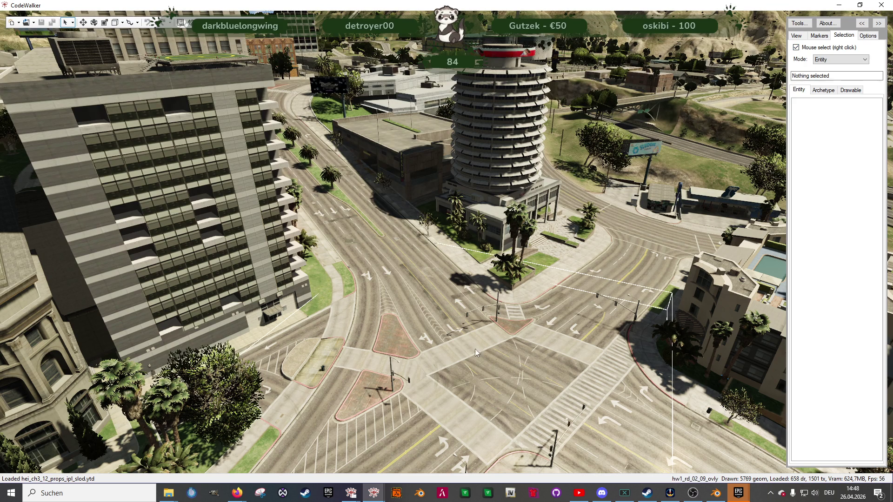
pyautogui.moveTo(431, 318)
pyautogui.mouseDown()
pyautogui.moveTo(557, 261)
pyautogui.moveTo(520, 292)
pyautogui.moveTo(437, 325)
pyautogui.moveTo(379, 371)
pyautogui.moveTo(342, 357)
pyautogui.moveTo(420, 328)
pyautogui.moveTo(365, 327)
pyautogui.moveTo(430, 326)
pyautogui.moveTo(400, 319)
pyautogui.moveTo(400, 341)
pyautogui.moveTo(385, 341)
pyautogui.moveTo(399, 295)
pyautogui.moveTo(423, 297)
pyautogui.moveTo(439, 278)
pyautogui.moveTo(361, 286)
pyautogui.mouseUp()
pyautogui.rightClick(361, 286)
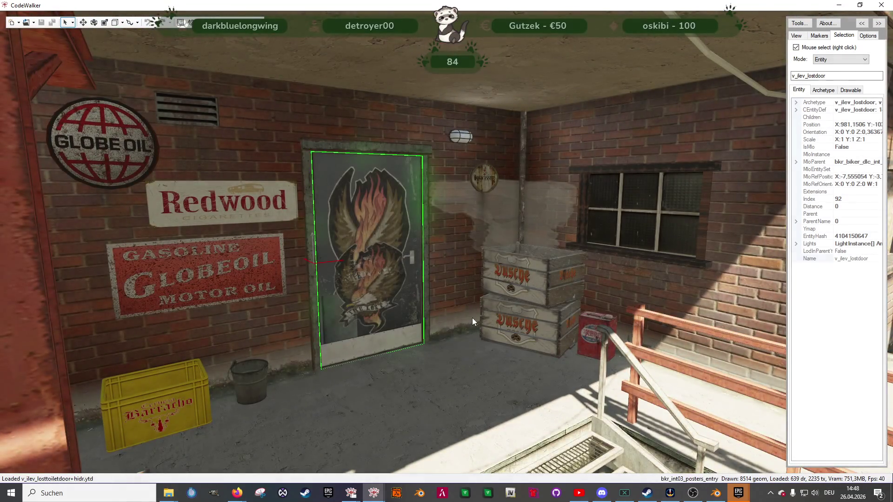
pyautogui.press('w')
pyautogui.press('s')
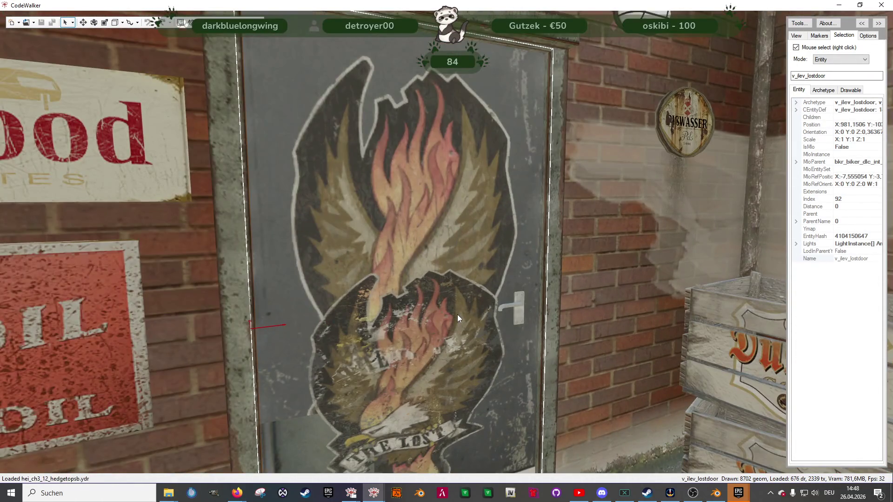
pyautogui.moveTo(456, 315); pyautogui.dragTo(408, 338)
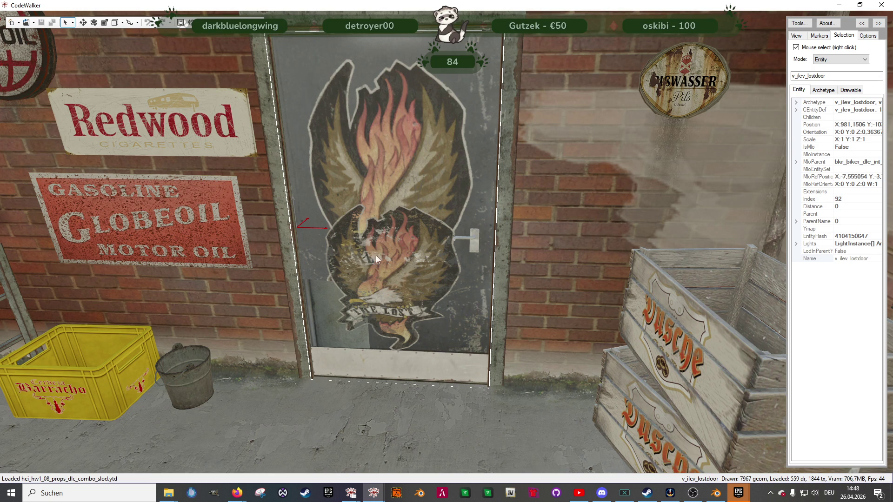
# Step: Inside the hallway, select both toilet doors and copy the name v_ilev_losttoiletdoor
pyautogui.press('w')
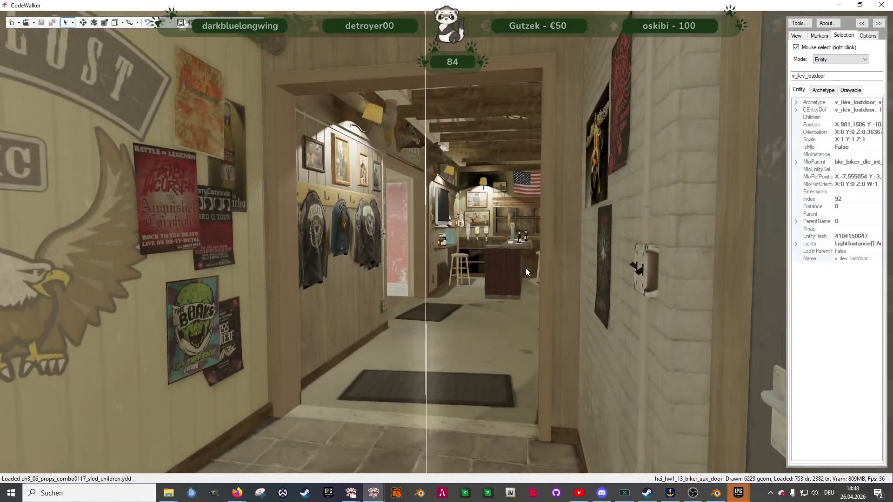
pyautogui.moveTo(526, 272); pyautogui.dragTo(463, 280)
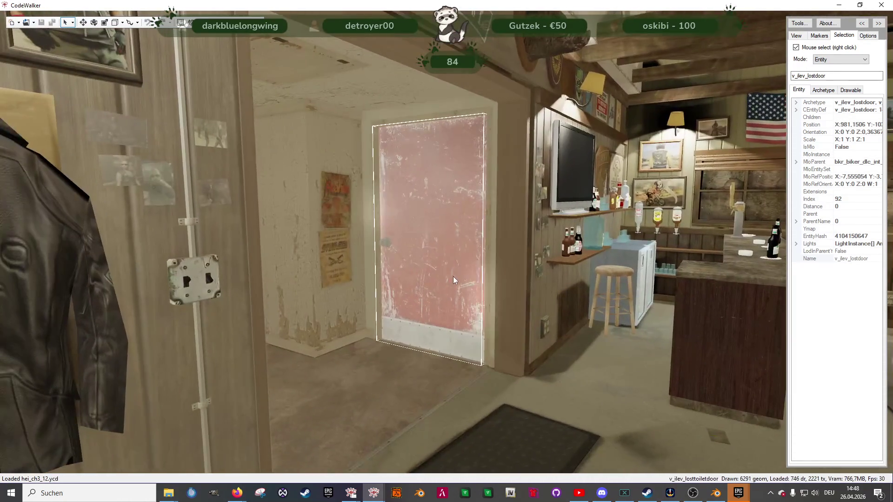
pyautogui.rightClick(492, 334)
pyautogui.moveTo(492, 330)
pyautogui.mouseDown()
pyautogui.moveTo(395, 322)
pyautogui.moveTo(210, 333)
pyautogui.mouseUp()
pyautogui.rightClick(445, 345)
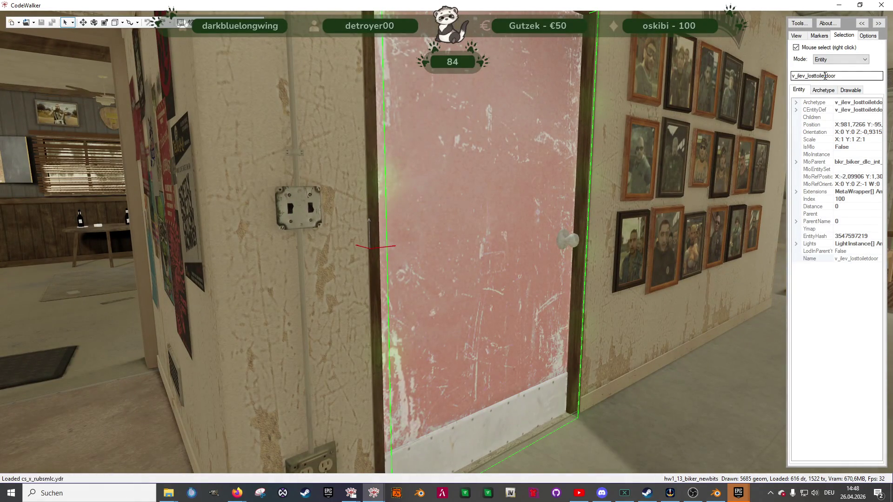
pyautogui.moveTo(480, 255)
pyautogui.mouseDown()
pyautogui.moveTo(388, 278)
pyautogui.moveTo(364, 257)
pyautogui.moveTo(289, 294)
pyautogui.mouseUp()
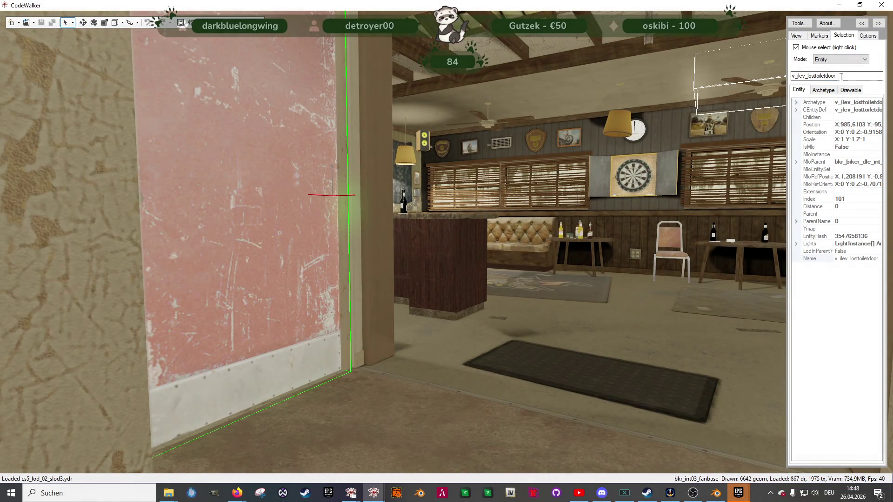
pyautogui.doubleClick(819, 76)
pyautogui.click(375, 497)
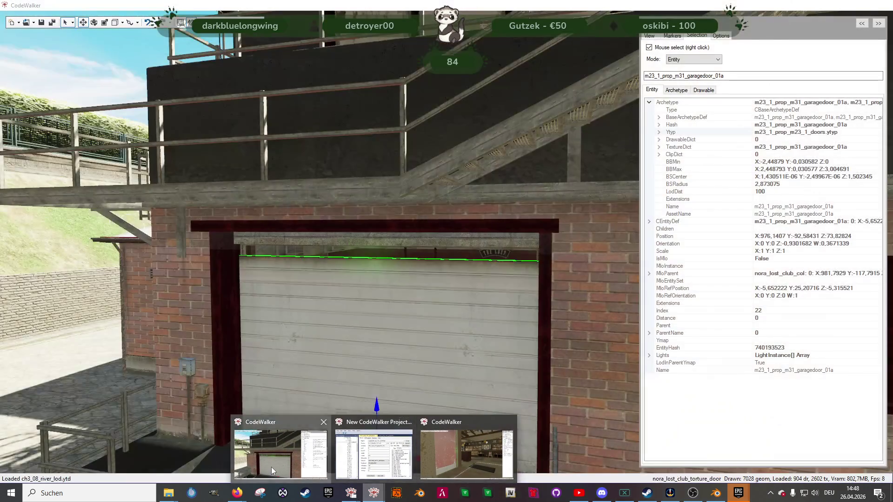
# Step: In the other CodeWalker window, fly toward the toilet doorway and add a new prop entity
pyautogui.click(470, 458)
pyautogui.press('w')
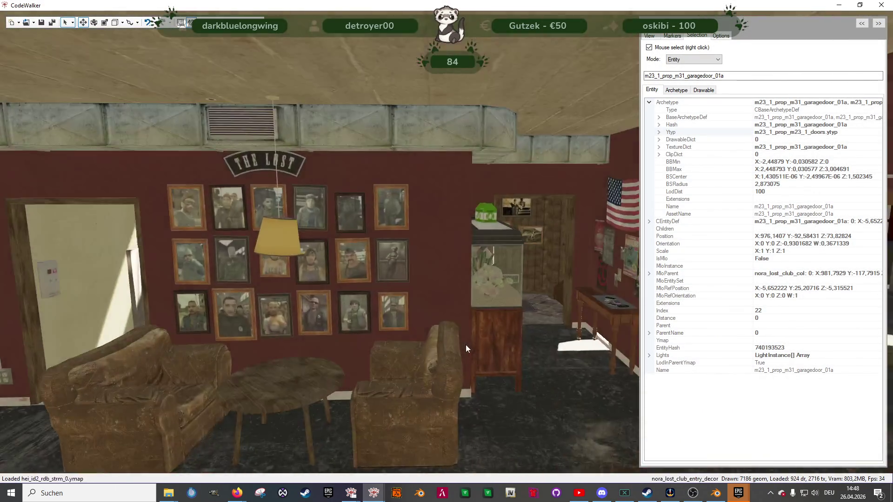
pyautogui.press('w')
pyautogui.moveTo(466, 345)
pyautogui.mouseDown()
pyautogui.moveTo(417, 351)
pyautogui.moveTo(442, 351)
pyautogui.moveTo(456, 363)
pyautogui.moveTo(420, 363)
pyautogui.mouseUp()
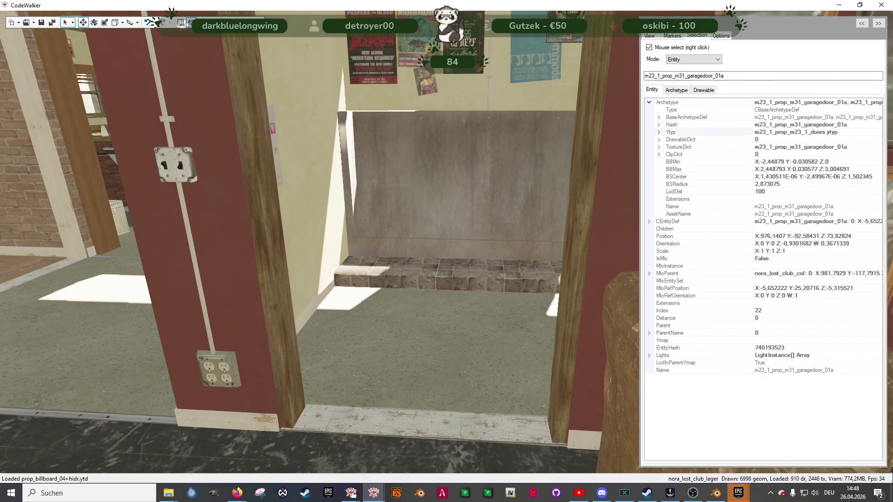
pyautogui.hotkey('alt', 'Tab')
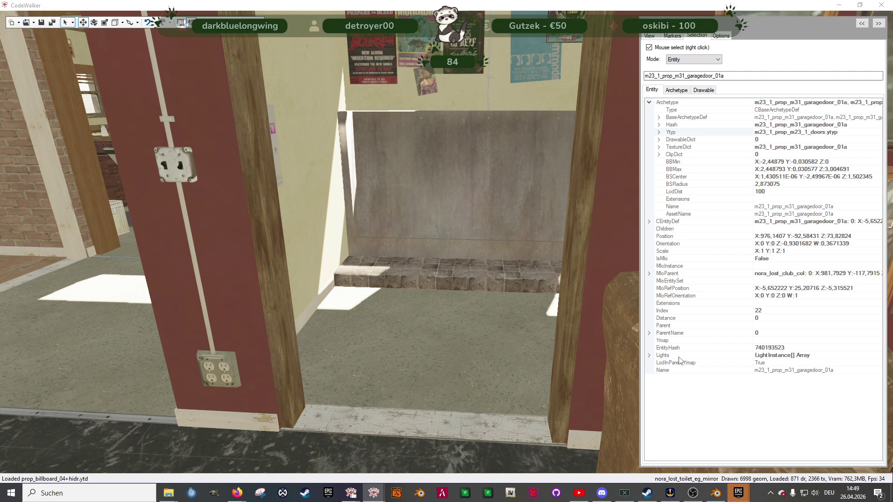
pyautogui.hotkey('ctrl', 'v')
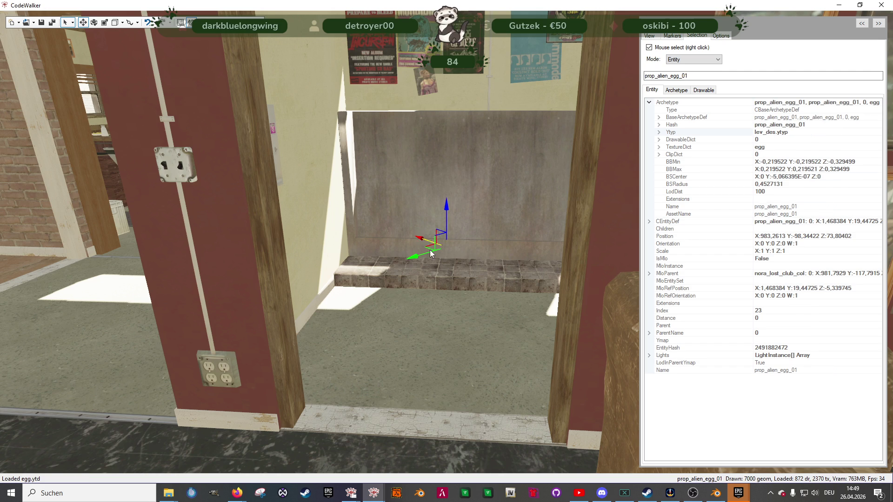
# Step: Raise the new v_ilev_losttoiletdoor into the toilet doorway and rotate it to face it
pyautogui.moveTo(430, 250)
pyautogui.mouseDown()
pyautogui.moveTo(424, 392)
pyautogui.moveTo(433, 401)
pyautogui.mouseUp()
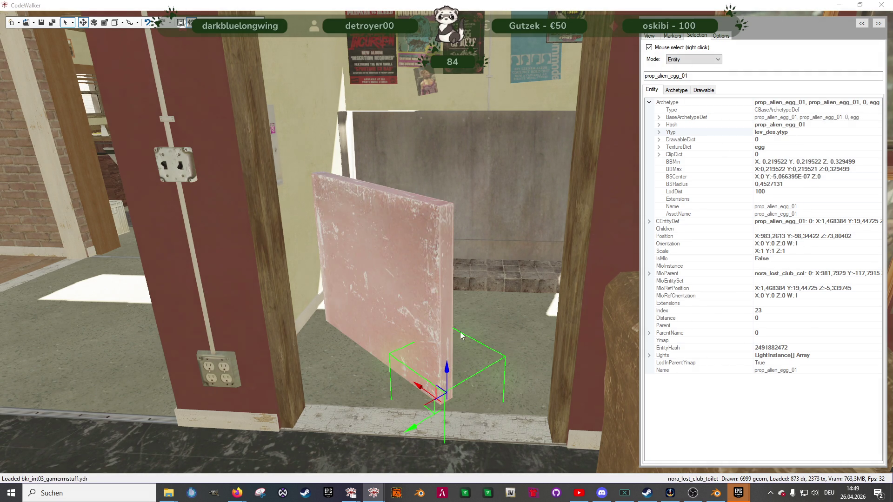
pyautogui.rightClick(439, 280)
pyautogui.moveTo(440, 281); pyautogui.dragTo(445, 151)
pyautogui.press('2')
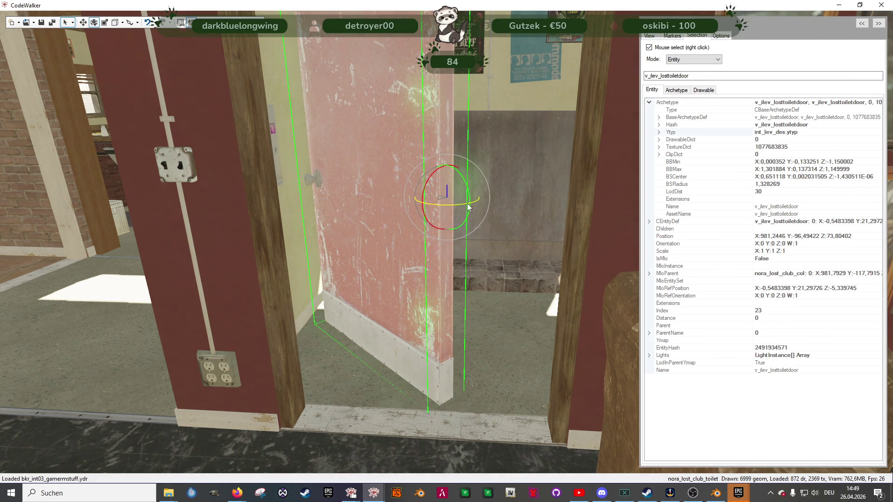
pyautogui.moveTo(471, 211); pyautogui.dragTo(406, 194)
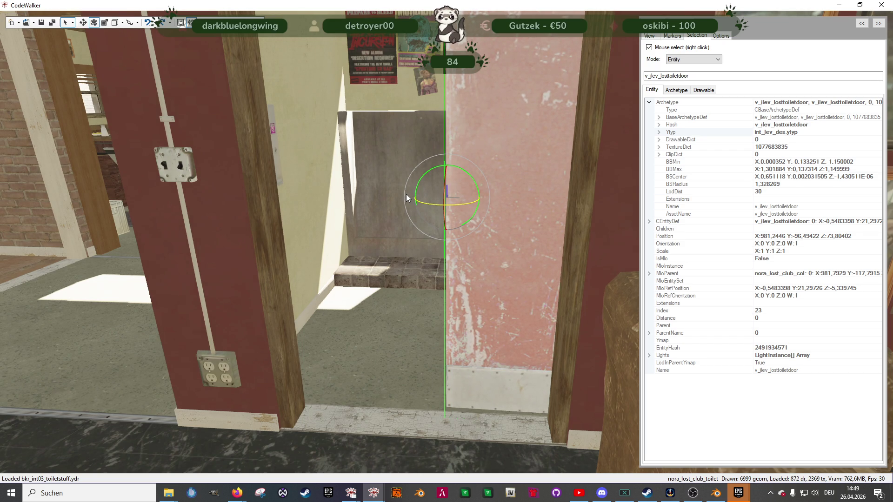
pyautogui.moveTo(351, 253)
pyautogui.mouseDown()
pyautogui.moveTo(437, 323)
pyautogui.moveTo(466, 335)
pyautogui.moveTo(311, 176)
pyautogui.mouseUp()
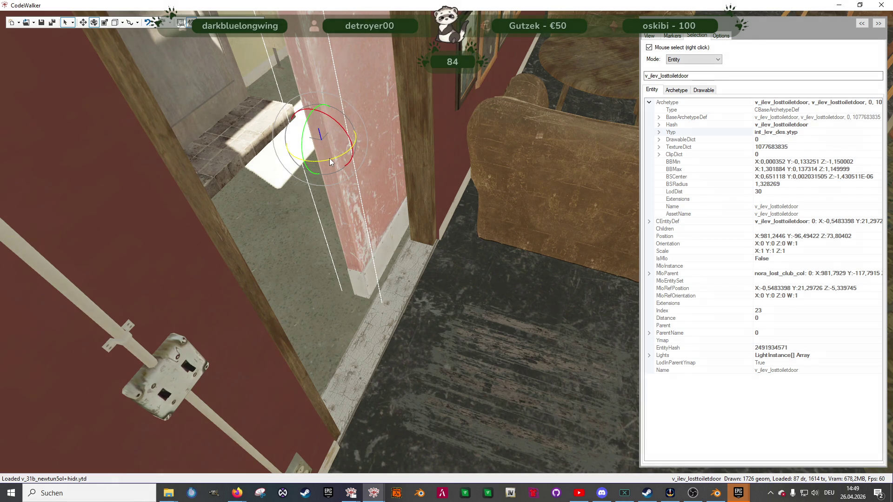
# Step: Slide the toilet door sideways to close the doorway and check it from both sides
pyautogui.press('w')
pyautogui.moveTo(343, 127); pyautogui.dragTo(275, 237)
pyautogui.moveTo(166, 250)
pyautogui.mouseDown()
pyautogui.moveTo(213, 263)
pyautogui.moveTo(218, 255)
pyautogui.mouseUp()
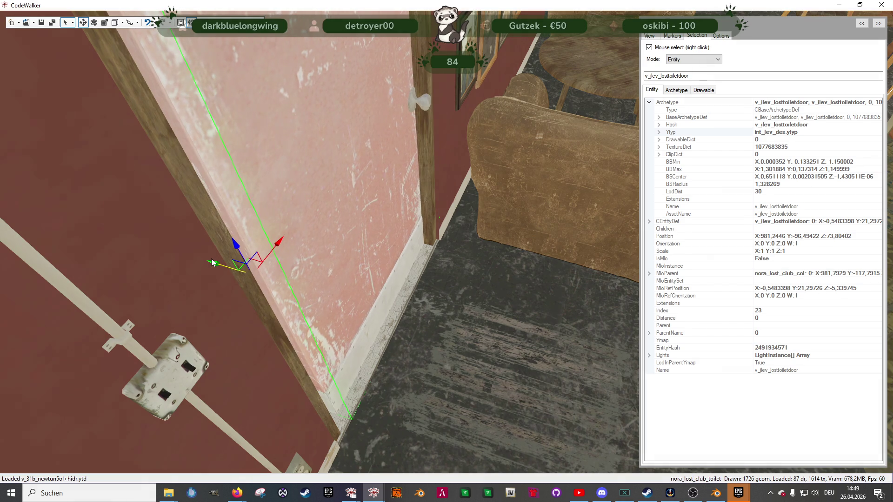
pyautogui.moveTo(363, 307)
pyautogui.mouseDown()
pyautogui.moveTo(290, 295)
pyautogui.moveTo(311, 244)
pyautogui.moveTo(294, 250)
pyautogui.mouseUp()
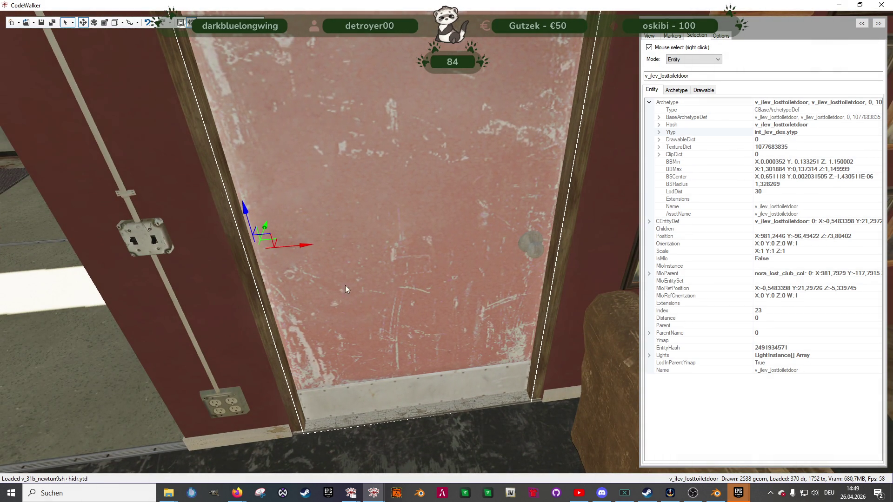
pyautogui.scroll(-5, 318, 266)
pyautogui.scroll(5, 379, 292)
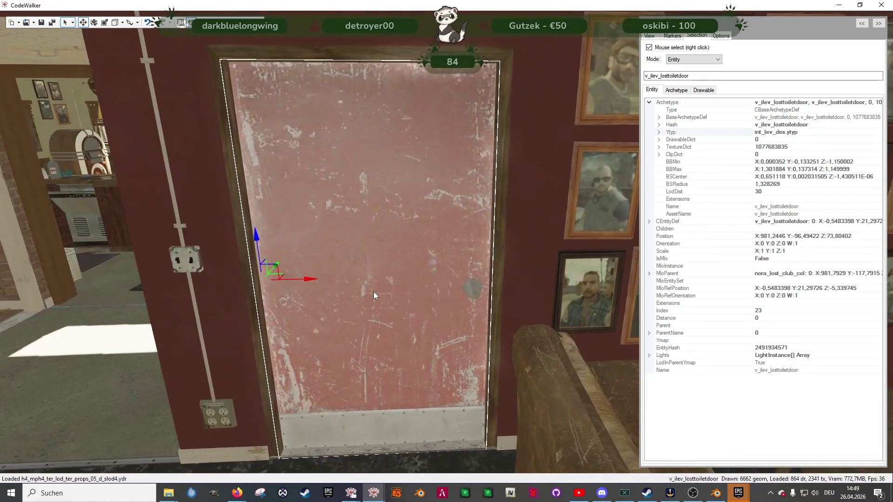
pyautogui.scroll(5, 373, 292)
pyautogui.moveTo(567, 319)
pyautogui.mouseDown()
pyautogui.moveTo(580, 311)
pyautogui.moveTo(577, 279)
pyautogui.moveTo(382, 271)
pyautogui.mouseUp()
pyautogui.scroll(-2, 380, 271)
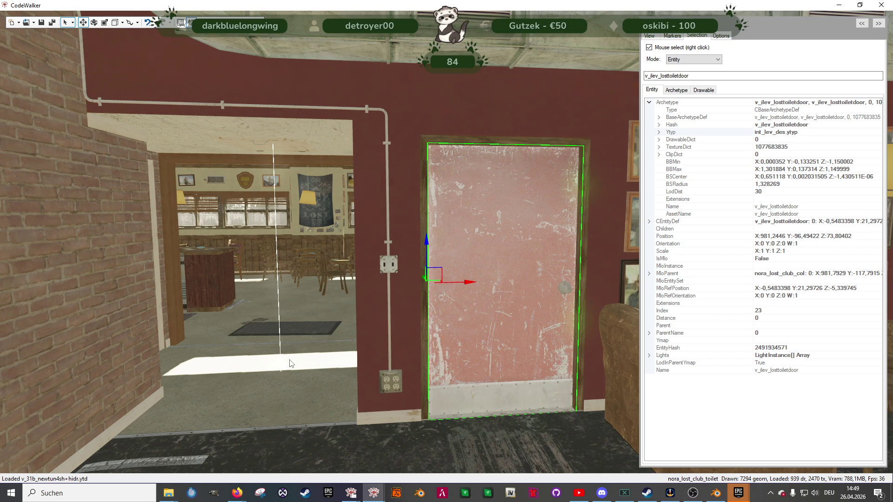
pyautogui.moveTo(286, 344)
pyautogui.mouseDown()
pyautogui.moveTo(415, 335)
pyautogui.moveTo(407, 340)
pyautogui.moveTo(459, 302)
pyautogui.moveTo(432, 320)
pyautogui.moveTo(308, 356)
pyautogui.moveTo(276, 352)
pyautogui.moveTo(332, 351)
pyautogui.moveTo(302, 337)
pyautogui.moveTo(216, 347)
pyautogui.moveTo(225, 342)
pyautogui.mouseUp()
# Step: Turn the storage room egg prop into a toilet door, rotated about 90° to fill the doorway
pyautogui.press('w')
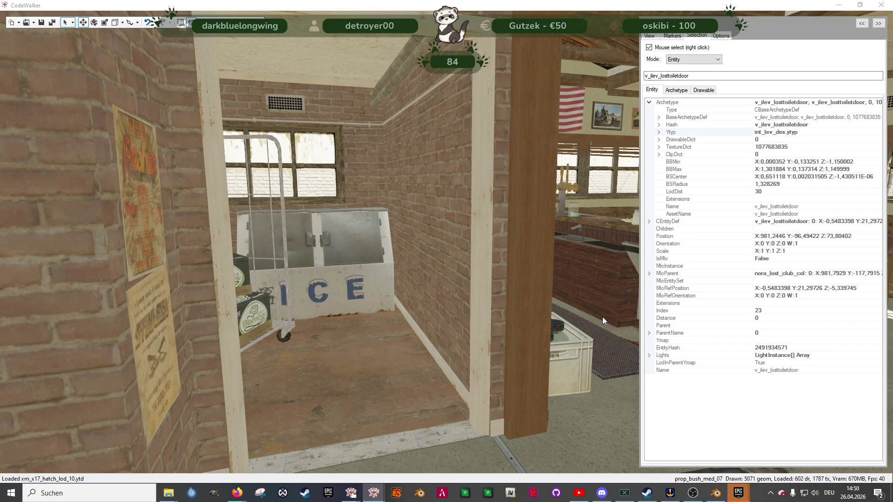
pyautogui.rightClick(436, 271)
pyautogui.moveTo(445, 246)
pyautogui.mouseDown()
pyautogui.moveTo(382, 351)
pyautogui.moveTo(382, 296)
pyautogui.moveTo(379, 433)
pyautogui.mouseUp()
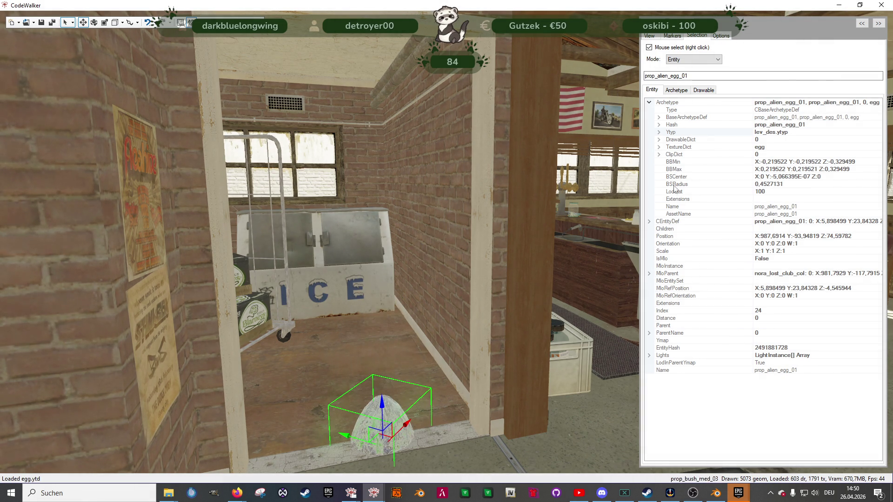
pyautogui.hotkey('ctrl', 'v')
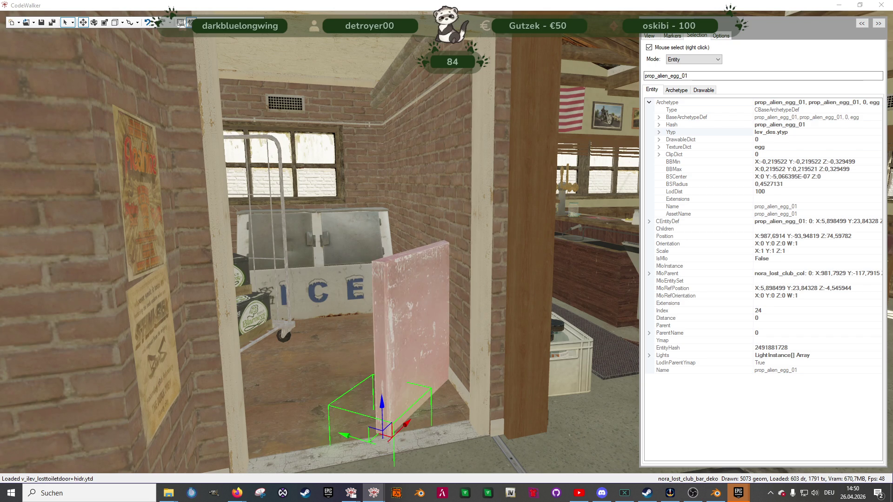
pyautogui.moveTo(381, 404)
pyautogui.mouseDown()
pyautogui.moveTo(372, 242)
pyautogui.moveTo(384, 183)
pyautogui.moveTo(380, 198)
pyautogui.mouseUp()
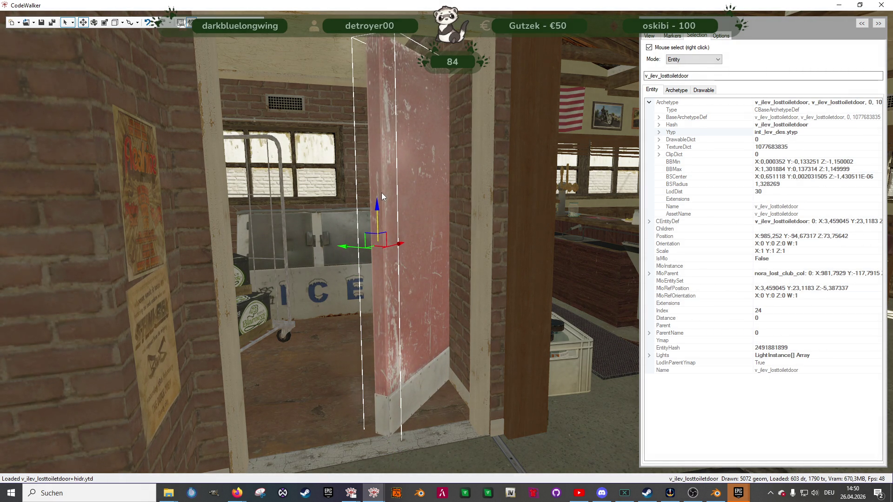
pyautogui.press('e')
pyautogui.moveTo(376, 255)
pyautogui.mouseDown()
pyautogui.moveTo(423, 238)
pyautogui.moveTo(414, 242)
pyautogui.mouseUp()
pyautogui.press('w')
pyautogui.moveTo(357, 252); pyautogui.dragTo(449, 241)
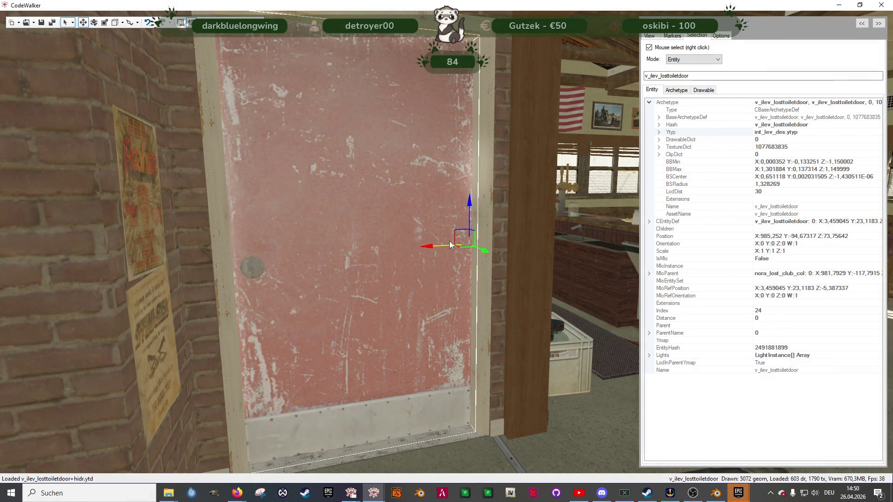
pyautogui.moveTo(391, 320)
pyautogui.mouseDown()
pyautogui.moveTo(434, 331)
pyautogui.moveTo(379, 168)
pyautogui.mouseUp()
pyautogui.press('a')
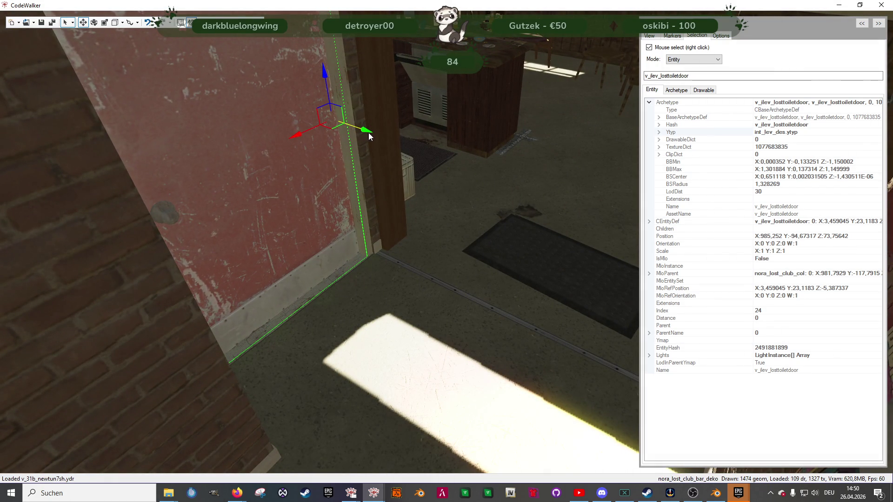
pyautogui.moveTo(423, 256)
pyautogui.mouseDown()
pyautogui.moveTo(357, 216)
pyautogui.moveTo(553, 223)
pyautogui.moveTo(504, 209)
pyautogui.moveTo(314, 224)
pyautogui.moveTo(339, 277)
pyautogui.moveTo(293, 286)
pyautogui.moveTo(431, 315)
pyautogui.moveTo(355, 303)
pyautogui.moveTo(344, 337)
pyautogui.mouseUp()
pyautogui.press('w')
pyautogui.press('w')
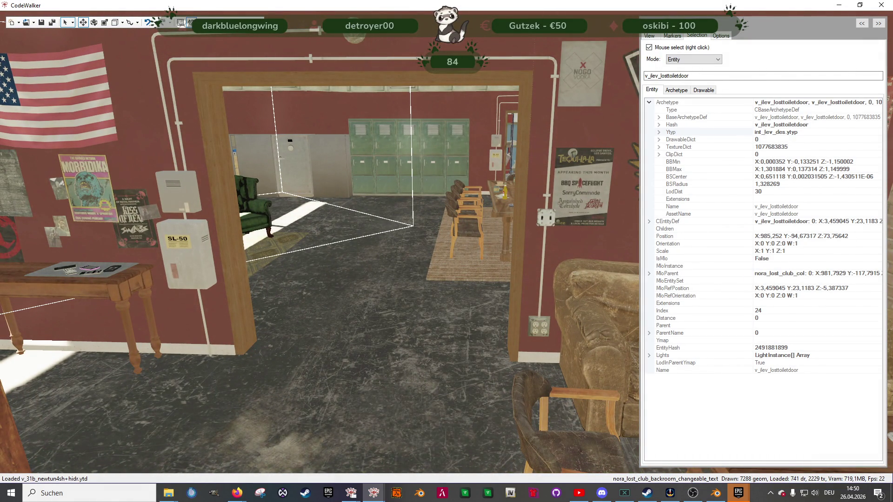
pyautogui.hotkey('alt', 'Tab')
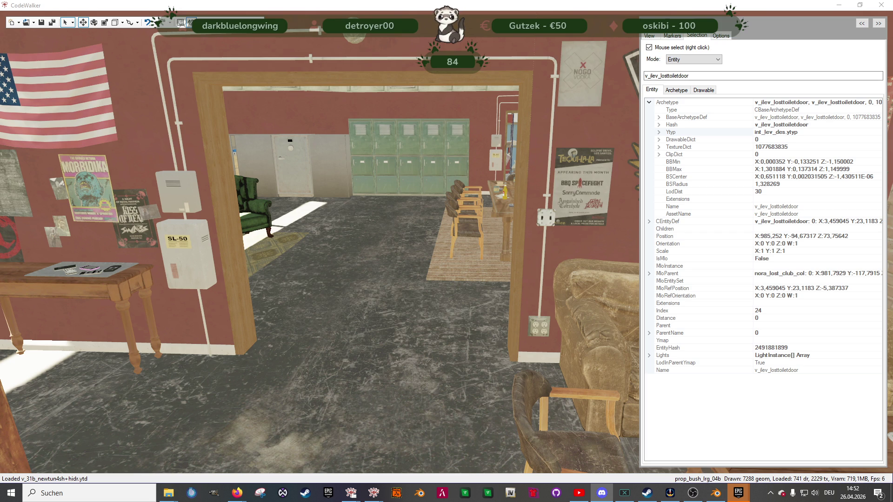
pyautogui.moveTo(423, 321); pyautogui.dragTo(232, 328)
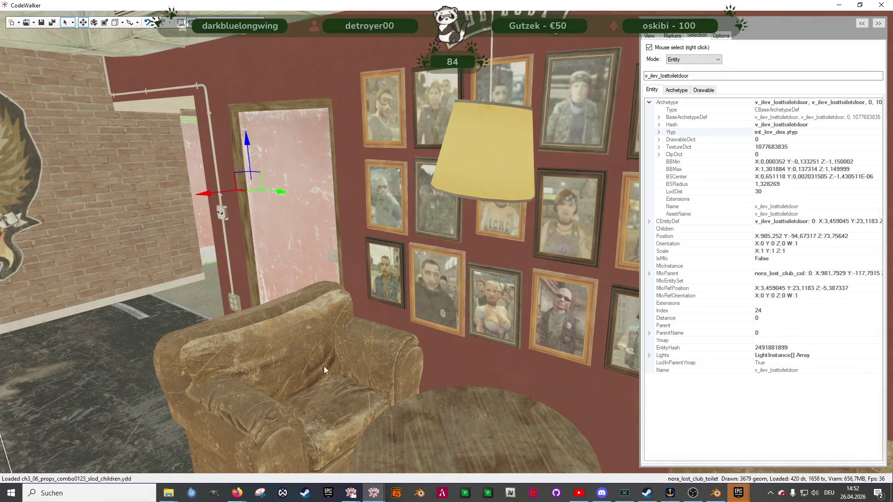
pyautogui.click(716, 493)
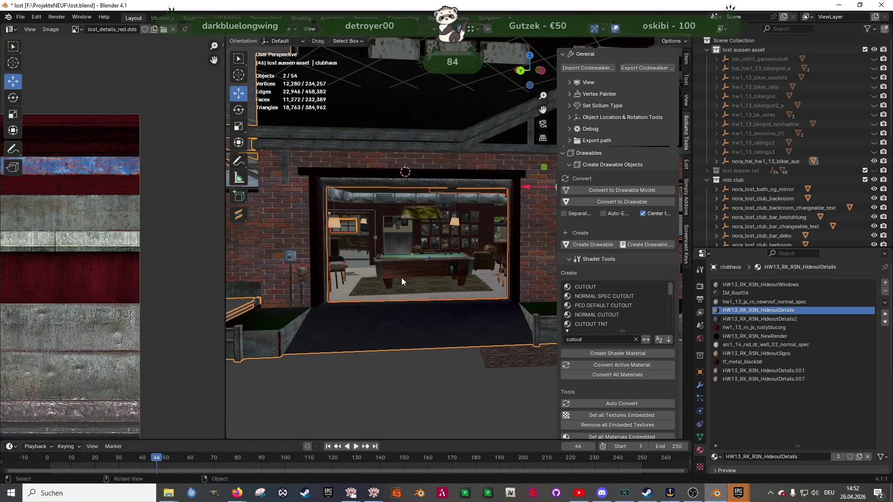
# Step: Unhide nora_lost_club_col, then select eg and enter Edit Mode
pyautogui.scroll(8, 378, 288)
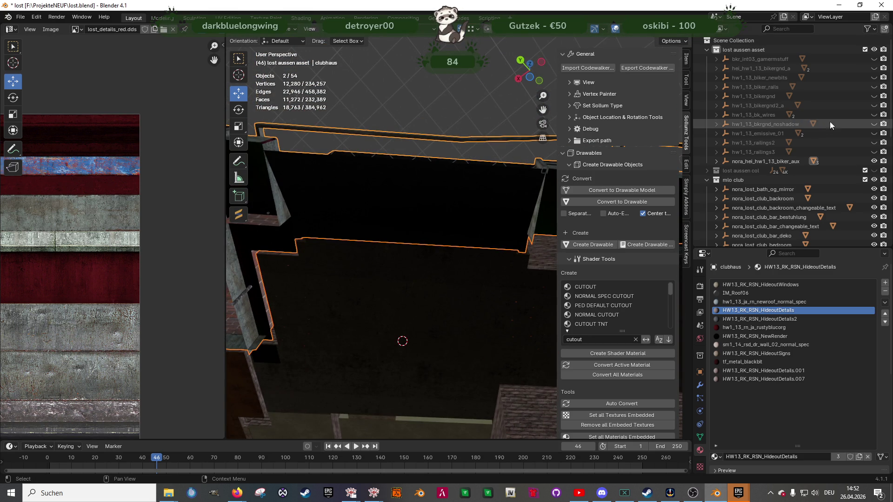
pyautogui.scroll(-6, 864, 87)
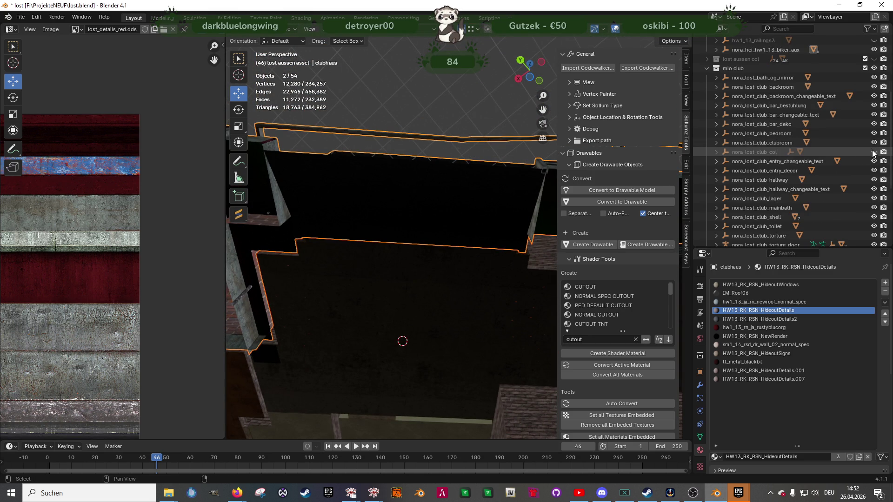
pyautogui.click(874, 152)
pyautogui.click(430, 285)
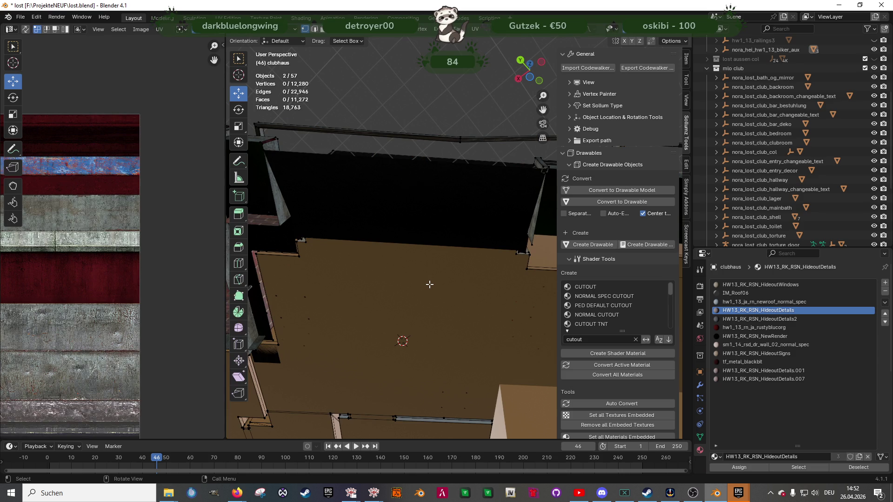
pyautogui.press('Tab')
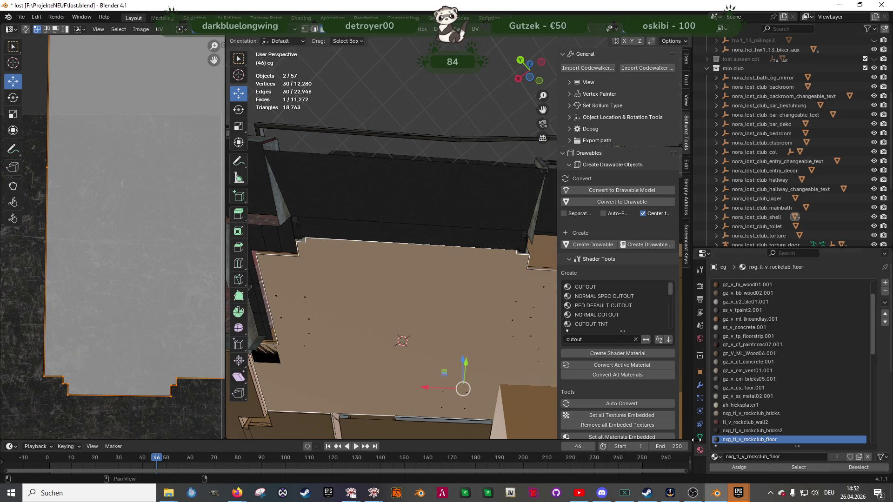
# Step: Expand eg's Sollumz material texture settings and hide nora_lost_club_shell
pyautogui.click(700, 373)
pyautogui.scroll(-4, 762, 360)
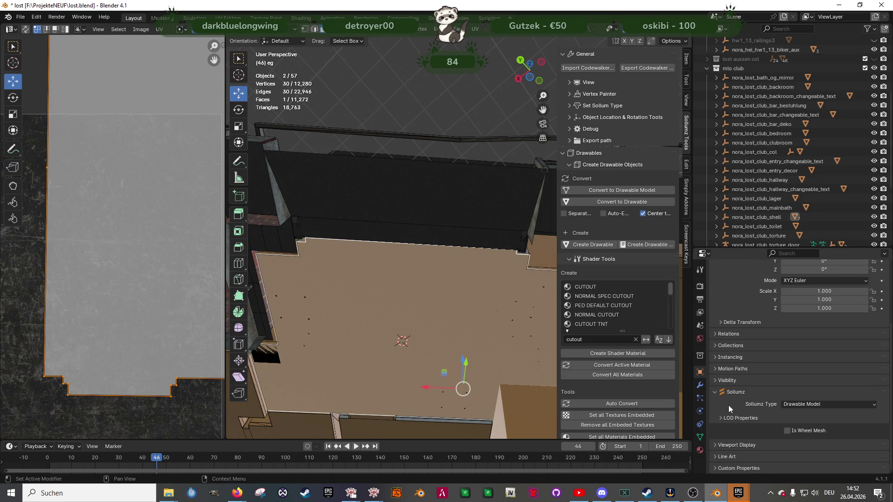
pyautogui.click(700, 451)
pyautogui.scroll(-5, 741, 400)
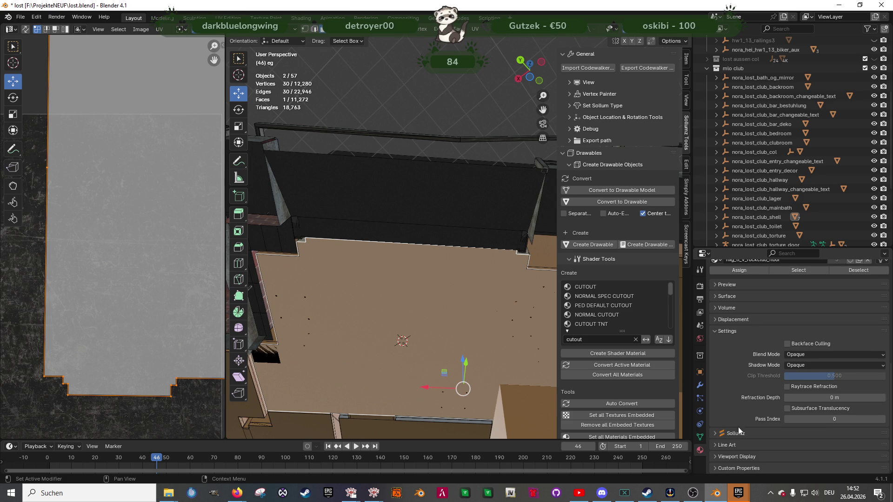
pyautogui.click(715, 435)
pyautogui.scroll(-10, 721, 409)
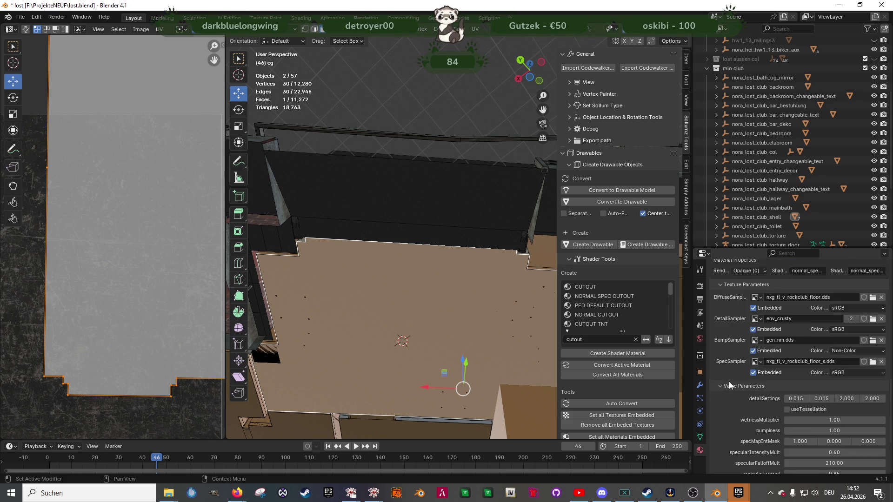
pyautogui.scroll(8, 734, 390)
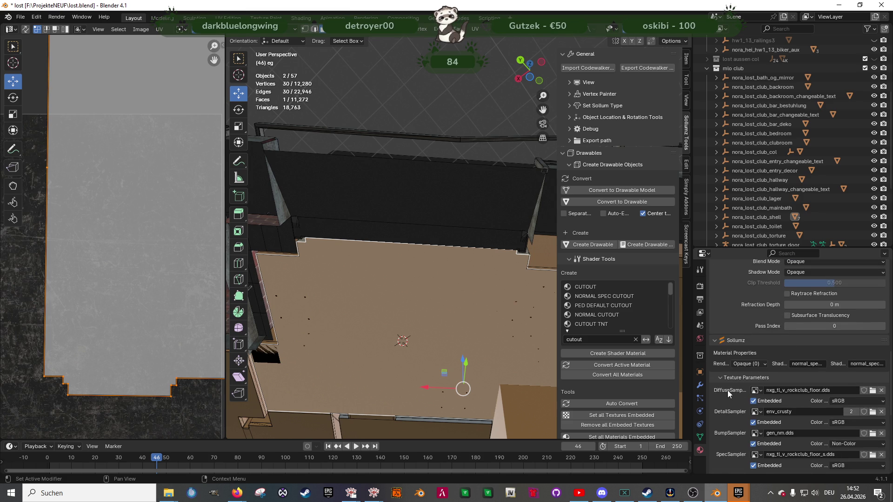
pyautogui.scroll(1, 719, 368)
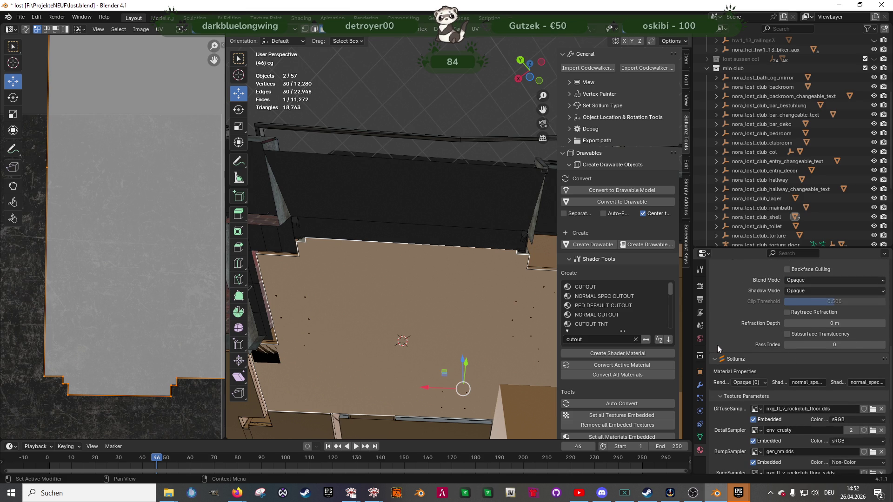
pyautogui.click(874, 217)
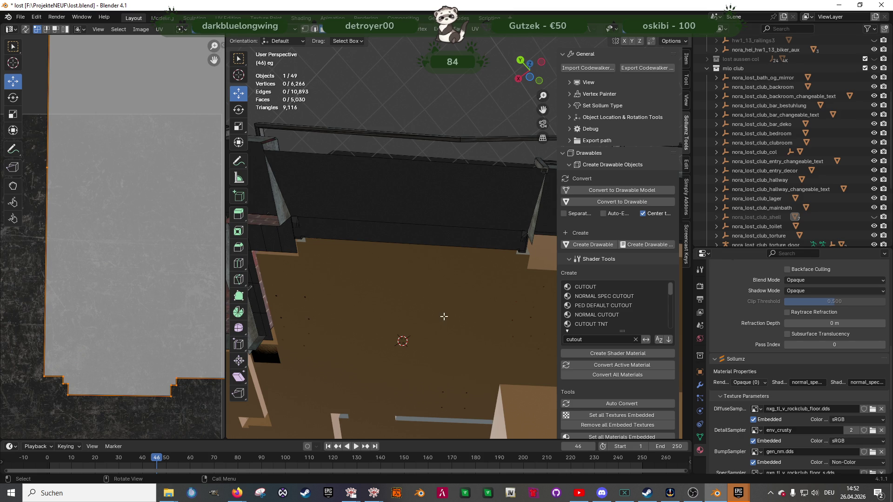
pyautogui.click(445, 311)
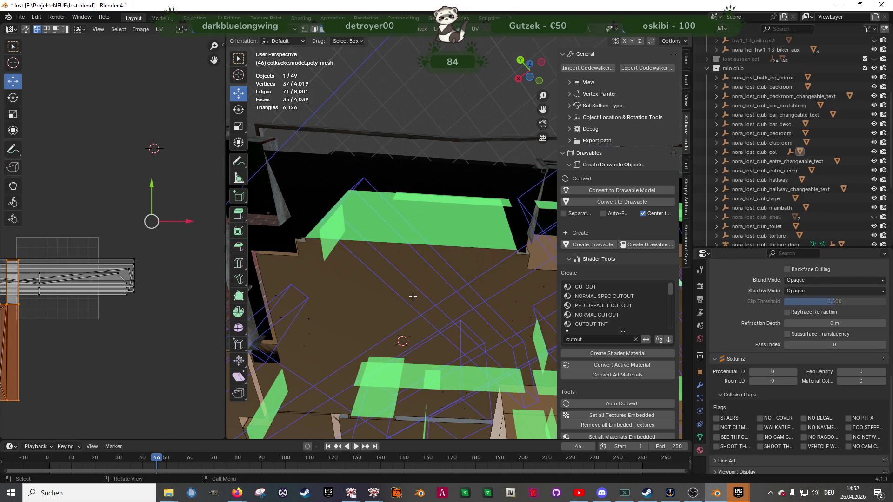
# Step: Select the L-shaped floor face of the colkacke collision mesh and view it from above
pyautogui.click(413, 296)
pyautogui.scroll(-1, 726, 336)
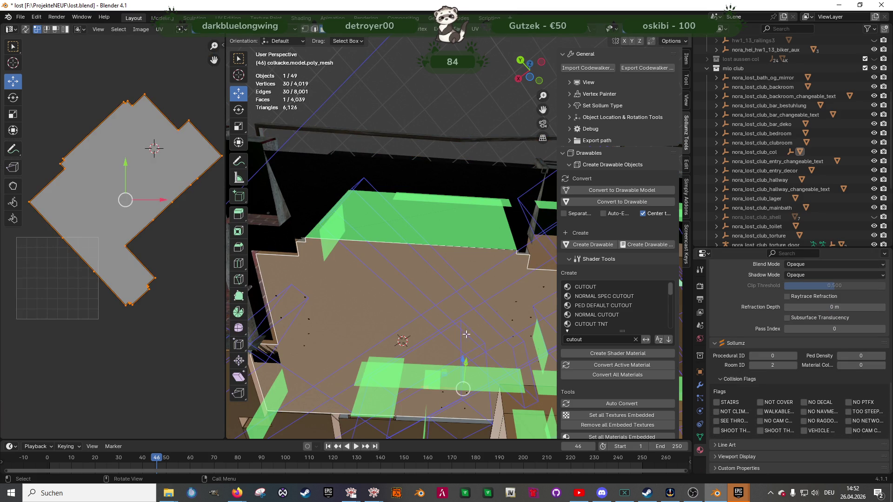
pyautogui.scroll(-2, 437, 333)
pyautogui.moveTo(437, 334)
pyautogui.mouseDown()
pyautogui.moveTo(437, 281)
pyautogui.moveTo(452, 303)
pyautogui.moveTo(413, 315)
pyautogui.moveTo(479, 333)
pyautogui.moveTo(438, 340)
pyautogui.mouseUp()
pyautogui.scroll(-6, 416, 344)
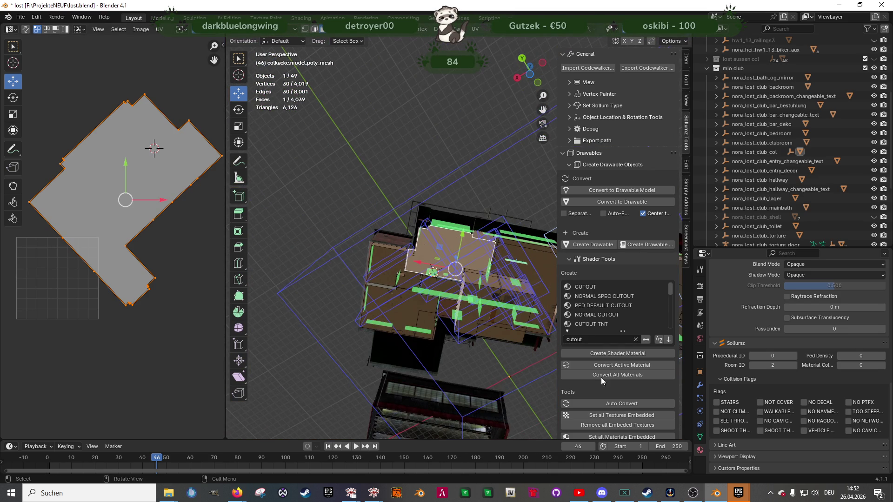
pyautogui.hotkey('alt', 'Tab')
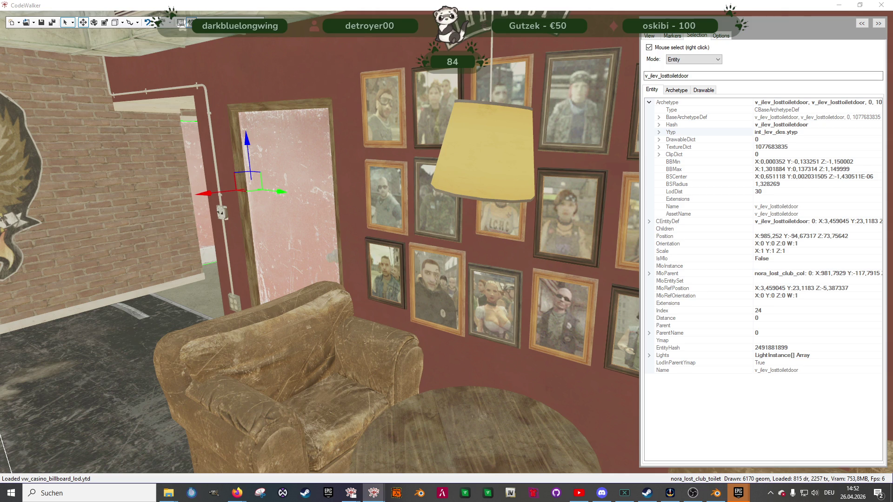
# Step: Add an entity by the doorway, make it ch_prop_casino_door_01g and raise it along Z
pyautogui.moveTo(395, 307)
pyautogui.mouseDown()
pyautogui.moveTo(582, 314)
pyautogui.moveTo(518, 328)
pyautogui.moveTo(602, 328)
pyautogui.mouseUp()
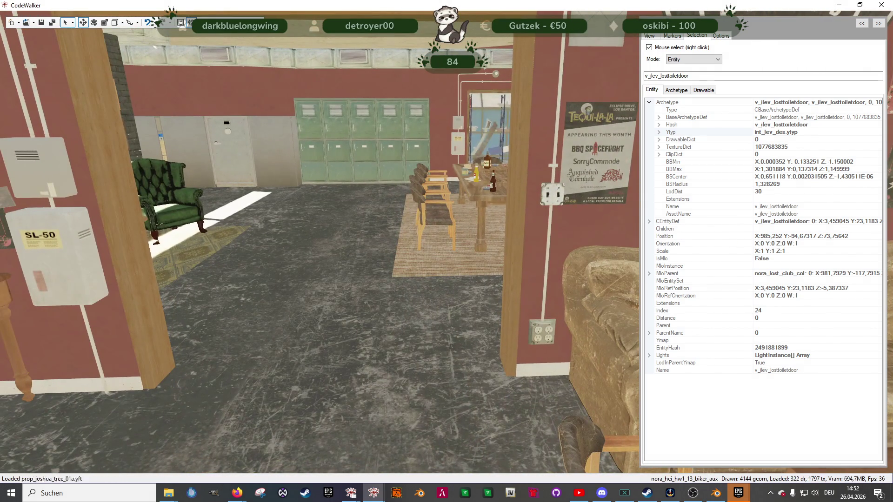
pyautogui.hotkey('ctrl', 'v')
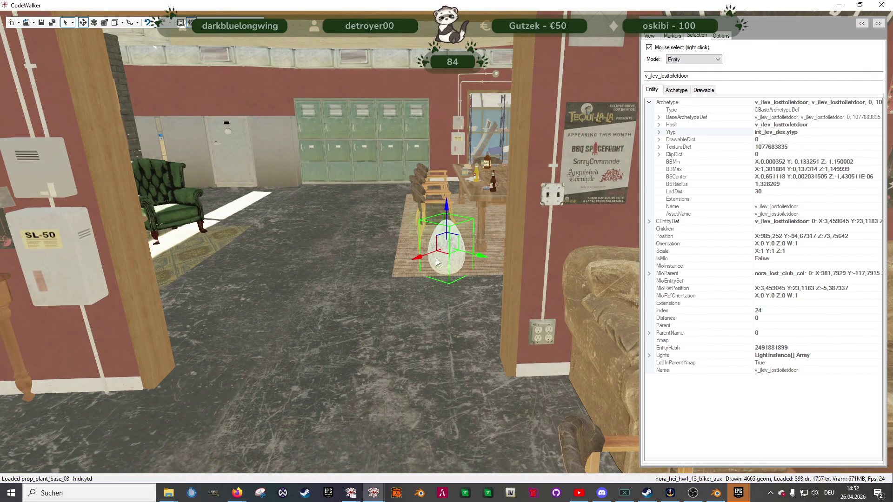
pyautogui.moveTo(419, 260); pyautogui.dragTo(292, 356)
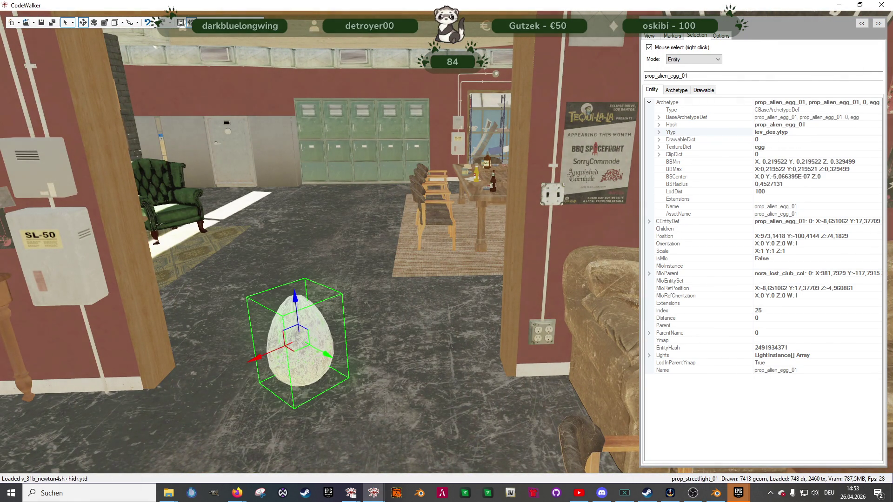
pyautogui.hotkey('ctrl', 'v')
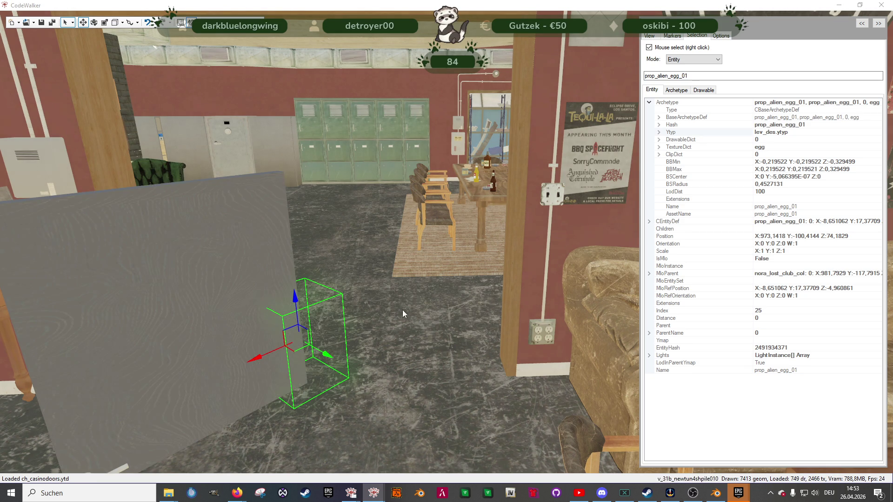
pyautogui.moveTo(291, 282)
pyautogui.mouseDown()
pyautogui.moveTo(274, 121)
pyautogui.moveTo(262, 194)
pyautogui.mouseUp()
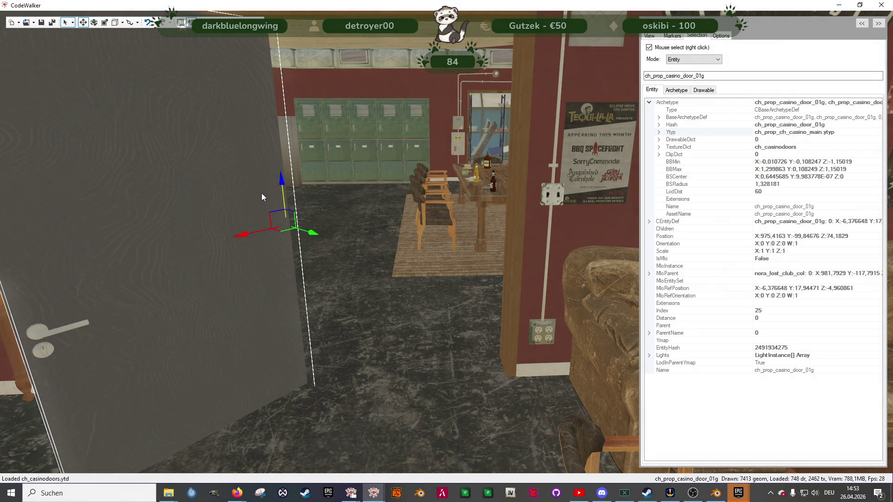
# Step: Rotate the ch_prop_casino_door_01g door about Z so it stands upright in the red-walled room's doorway
pyautogui.press('e')
pyautogui.moveTo(291, 233)
pyautogui.mouseDown()
pyautogui.moveTo(262, 235)
pyautogui.moveTo(350, 258)
pyautogui.moveTo(309, 331)
pyautogui.moveTo(471, 243)
pyautogui.mouseUp()
pyautogui.press('w')
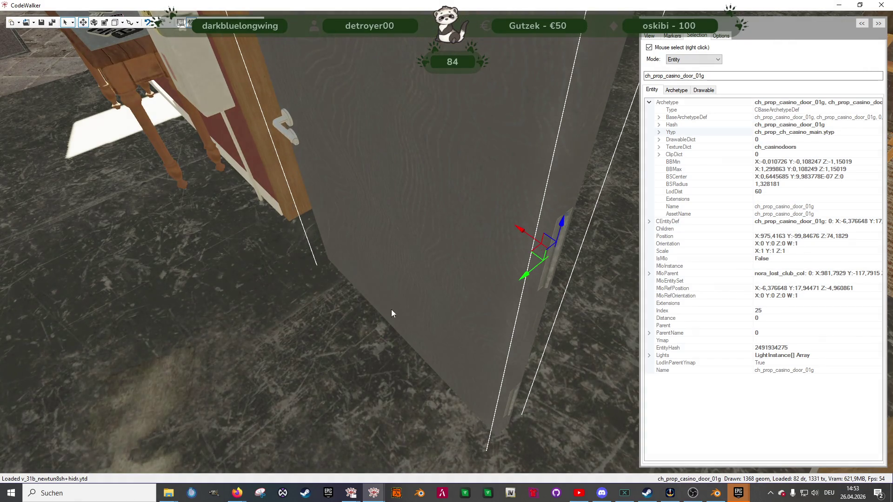
pyautogui.moveTo(373, 305); pyautogui.dragTo(452, 300)
pyautogui.moveTo(345, 265)
pyautogui.mouseDown()
pyautogui.moveTo(356, 262)
pyautogui.moveTo(289, 266)
pyautogui.moveTo(456, 268)
pyautogui.mouseUp()
pyautogui.press('e')
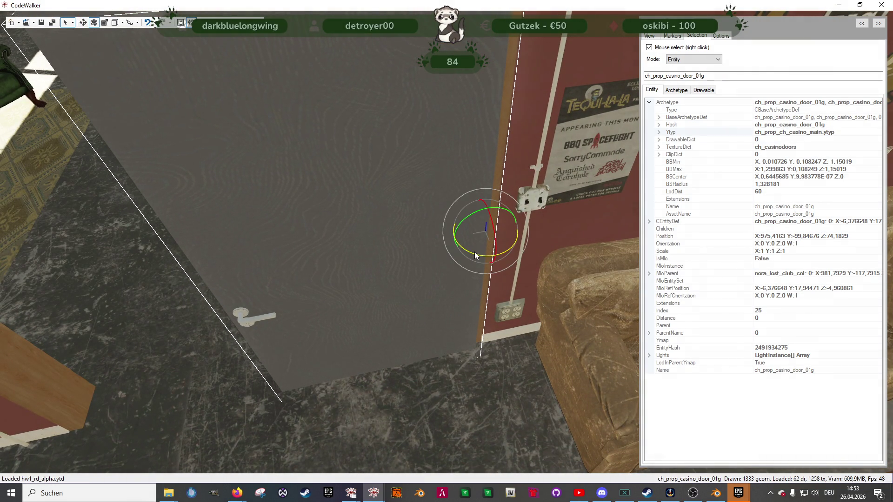
pyautogui.press('w')
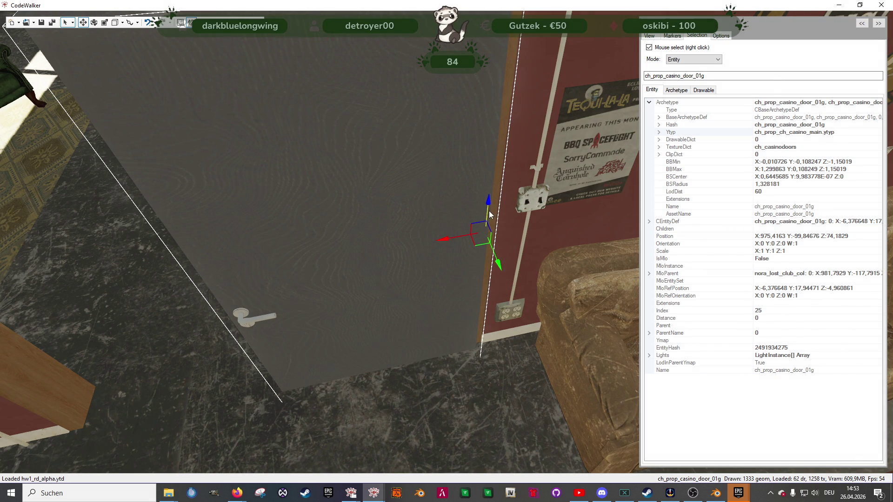
pyautogui.moveTo(439, 281)
pyautogui.mouseDown()
pyautogui.moveTo(433, 237)
pyautogui.moveTo(430, 252)
pyautogui.moveTo(466, 258)
pyautogui.mouseUp()
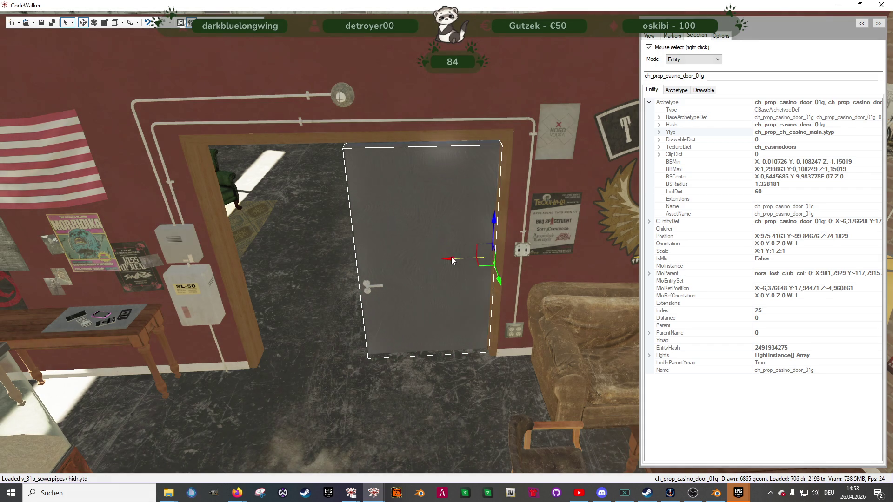
pyautogui.moveTo(414, 295)
pyautogui.mouseDown()
pyautogui.moveTo(404, 291)
pyautogui.moveTo(400, 363)
pyautogui.moveTo(419, 239)
pyautogui.moveTo(398, 273)
pyautogui.mouseUp()
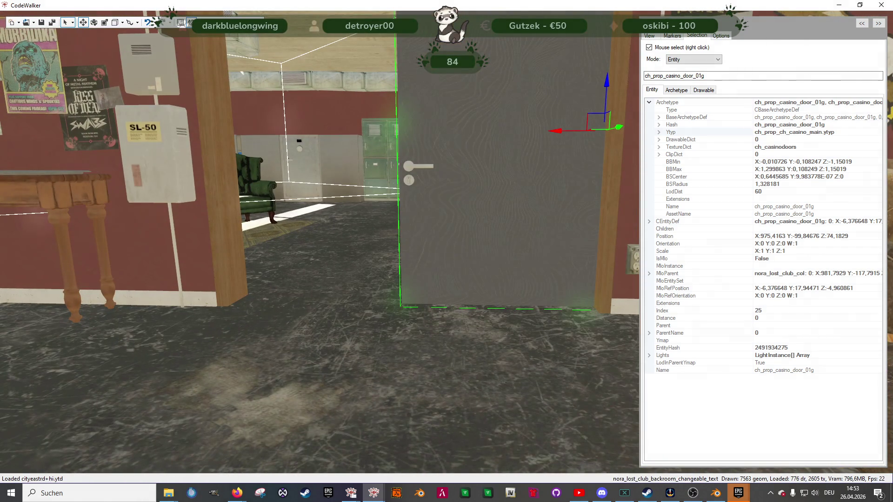
pyautogui.hotkey('alt', 'Tab')
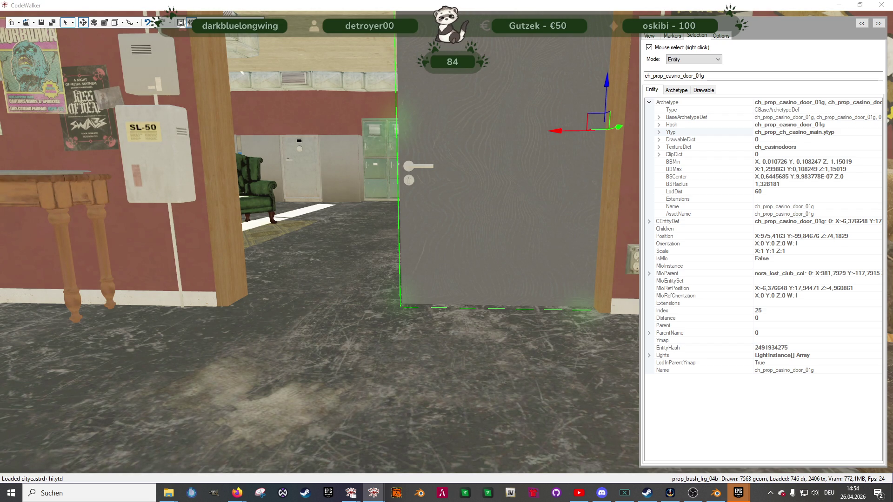
# Step: Fly the camera back to see the STAFF ONLY casino door whole within its frame
pyautogui.press('s')
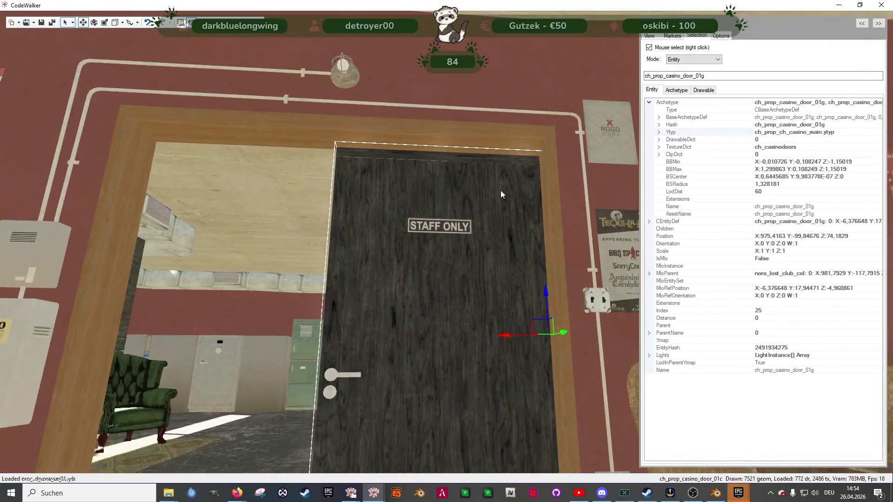
pyautogui.press('w')
pyautogui.press('s')
pyautogui.press('a')
pyautogui.moveTo(528, 199)
pyautogui.mouseDown()
pyautogui.moveTo(607, 207)
pyautogui.moveTo(507, 220)
pyautogui.mouseUp()
pyautogui.scroll(-5, 507, 220)
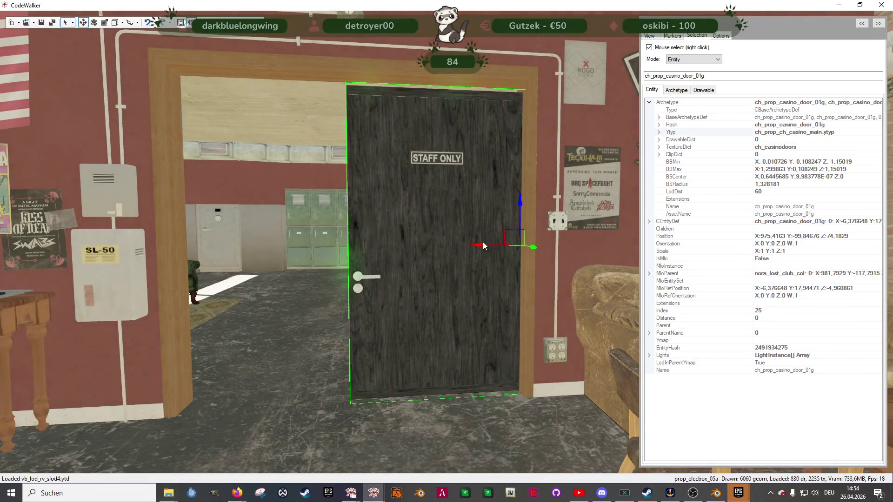
pyautogui.moveTo(479, 246); pyautogui.dragTo(493, 247)
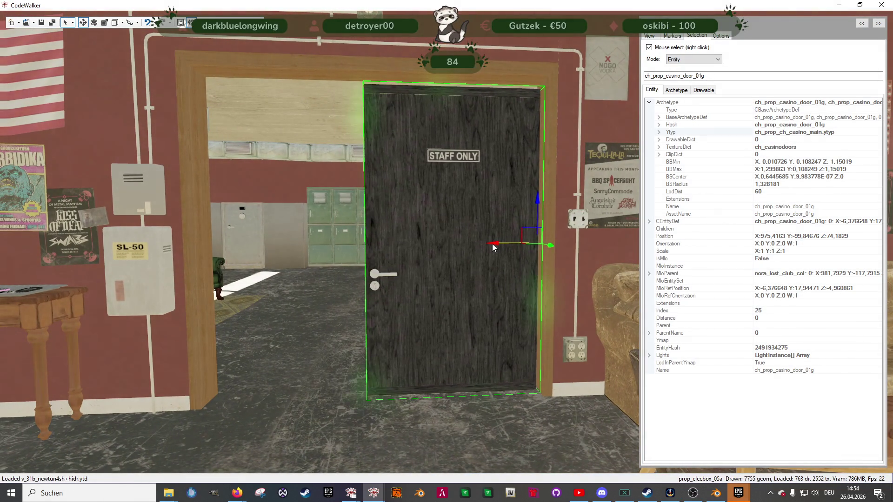
pyautogui.scroll(-5, 494, 279)
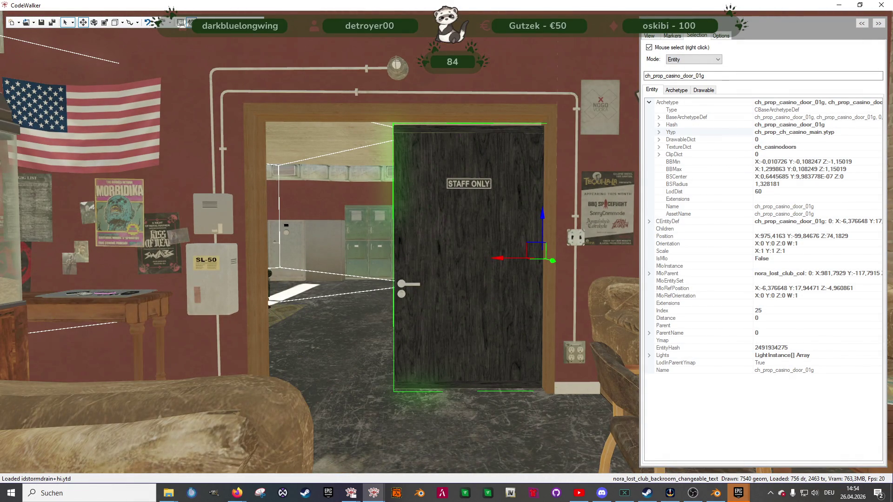
pyautogui.hotkey('alt', 'Tab')
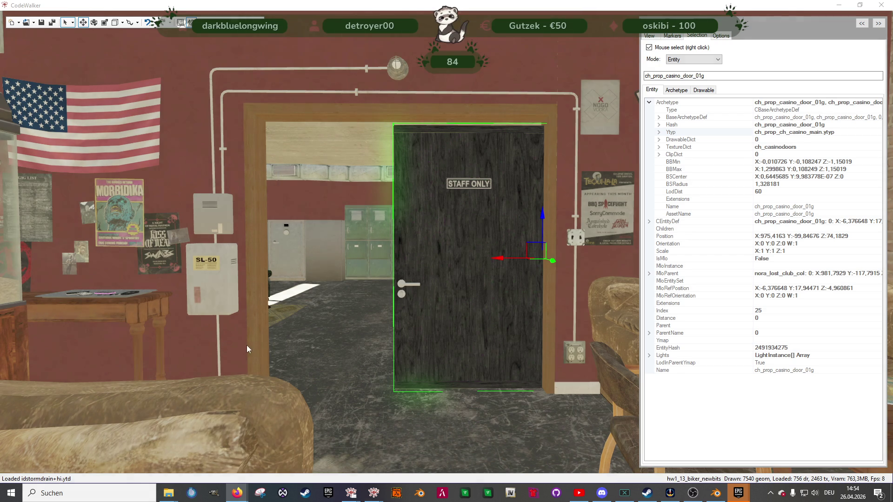
# Step: Select the toilet door, then the pink ch_prop_casino_door_01c door in the locker-room doorway
pyautogui.moveTo(246, 346)
pyautogui.mouseDown()
pyautogui.moveTo(118, 361)
pyautogui.moveTo(51, 350)
pyautogui.mouseUp()
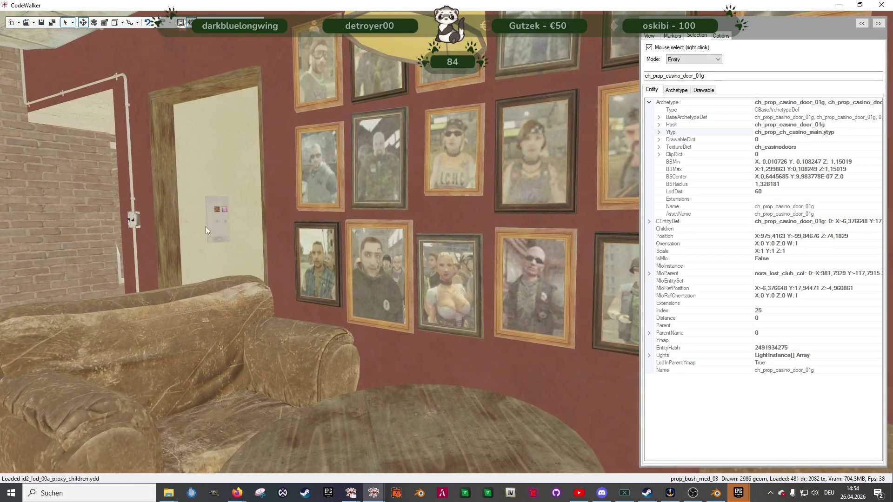
pyautogui.rightClick(208, 224)
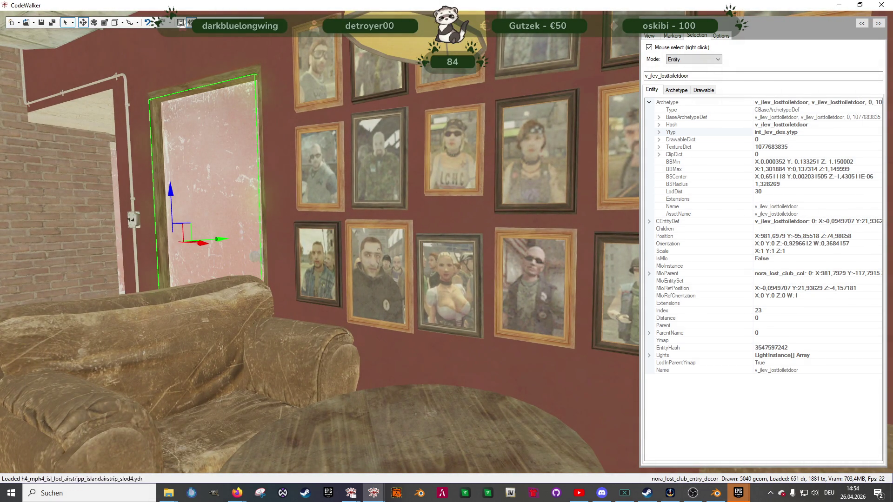
pyautogui.moveTo(368, 303)
pyautogui.mouseDown()
pyautogui.moveTo(561, 315)
pyautogui.moveTo(507, 284)
pyautogui.mouseUp()
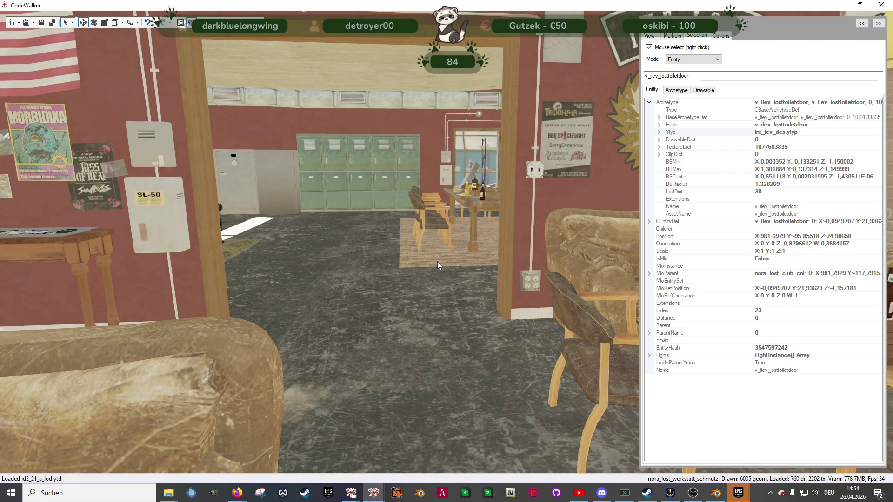
pyautogui.rightClick(437, 260)
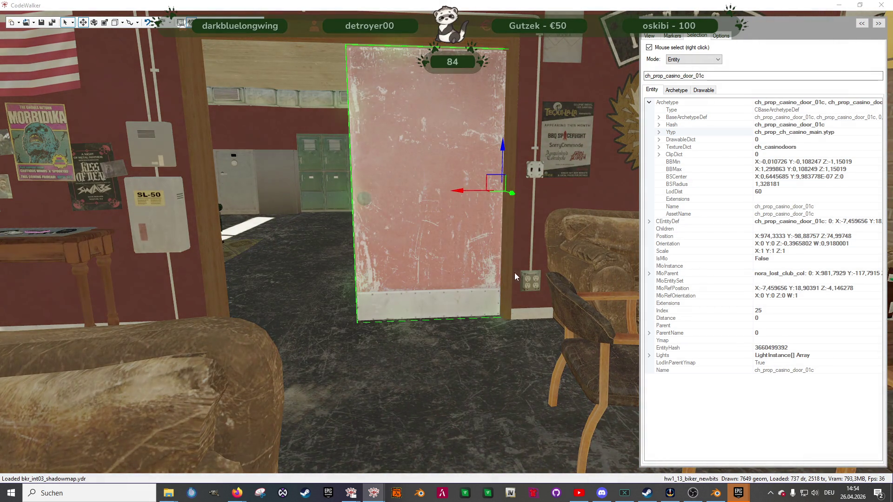
# Step: Slide the pink casino door left along X, exposing the grey v_ilev_rc_door3_r door
pyautogui.press('w')
pyautogui.moveTo(515, 276); pyautogui.dragTo(518, 227)
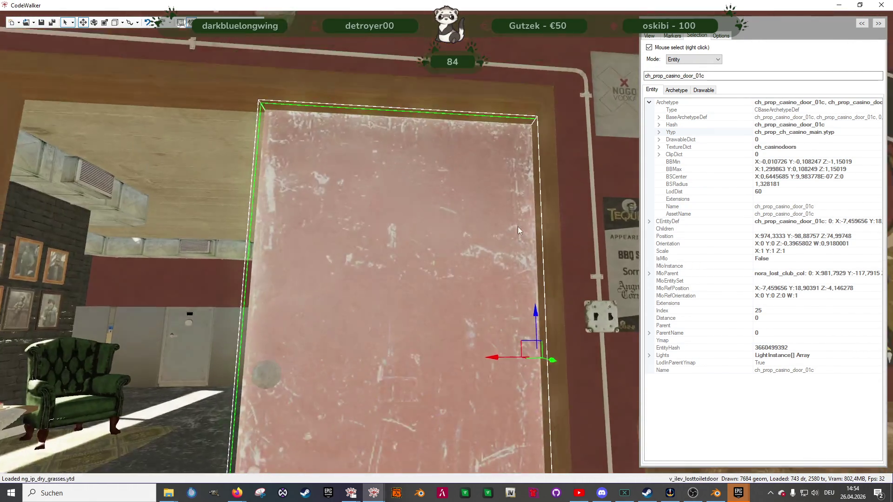
pyautogui.press('d')
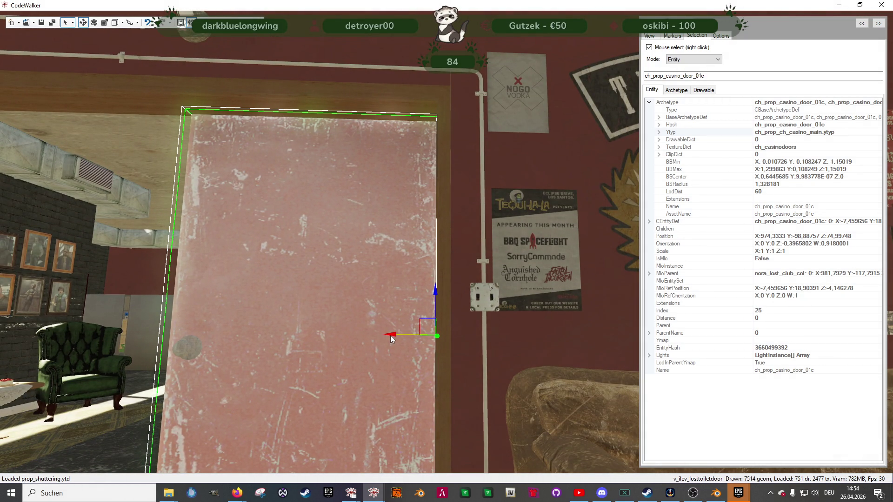
pyautogui.press('r')
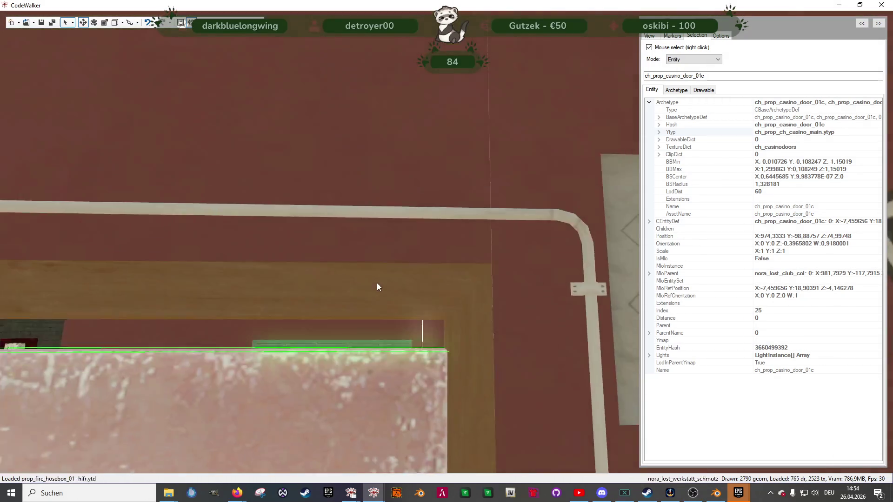
pyautogui.moveTo(378, 283)
pyautogui.mouseDown()
pyautogui.moveTo(363, 335)
pyautogui.moveTo(380, 337)
pyautogui.mouseUp()
pyautogui.scroll(2, 381, 337)
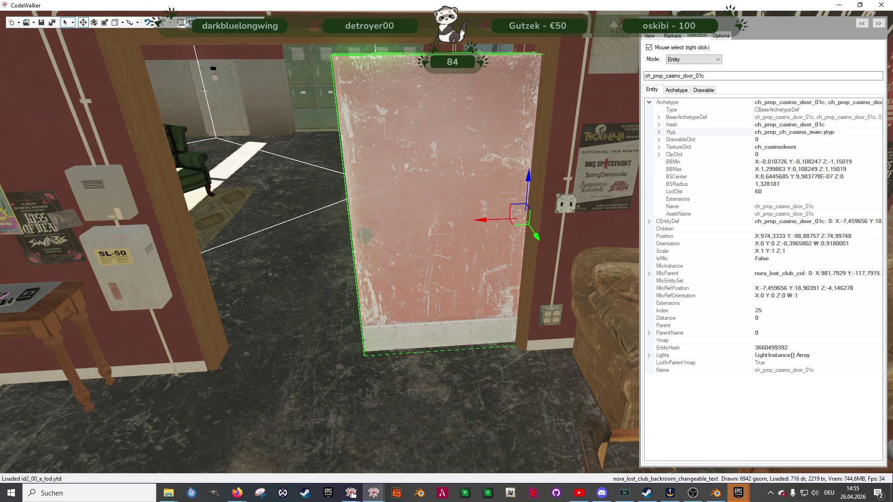
pyautogui.hotkey('alt', 'Tab')
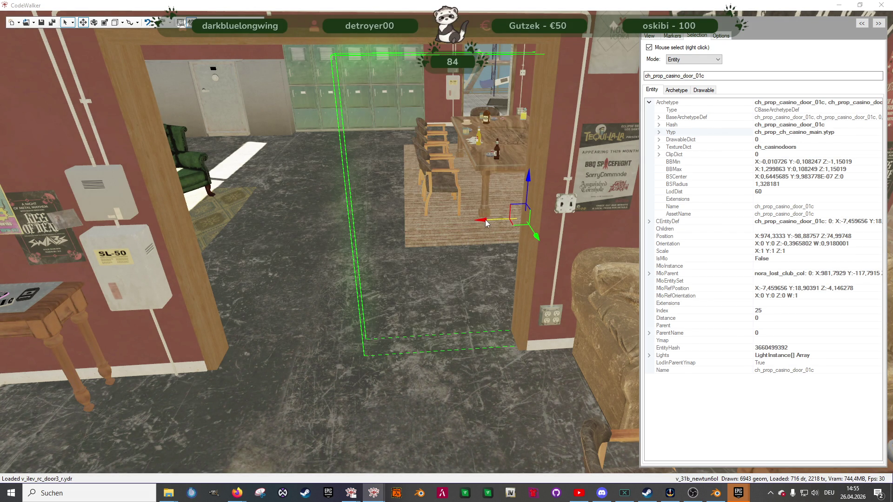
pyautogui.moveTo(483, 222); pyautogui.dragTo(261, 235)
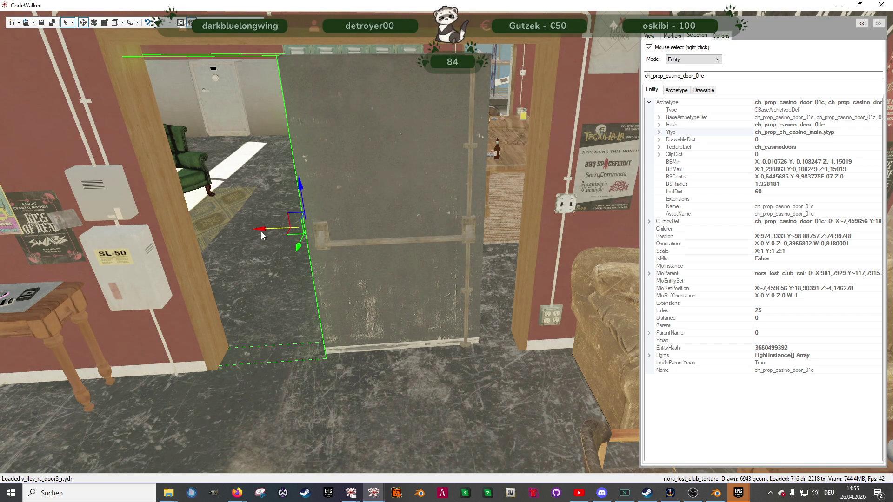
pyautogui.rightClick(389, 240)
# Step: Keep the grey right door half face-on and slide it into the doorway
pyautogui.press('e')
pyautogui.moveTo(323, 242)
pyautogui.mouseDown()
pyautogui.moveTo(342, 225)
pyautogui.moveTo(304, 207)
pyautogui.moveTo(288, 218)
pyautogui.mouseUp()
pyautogui.press('w')
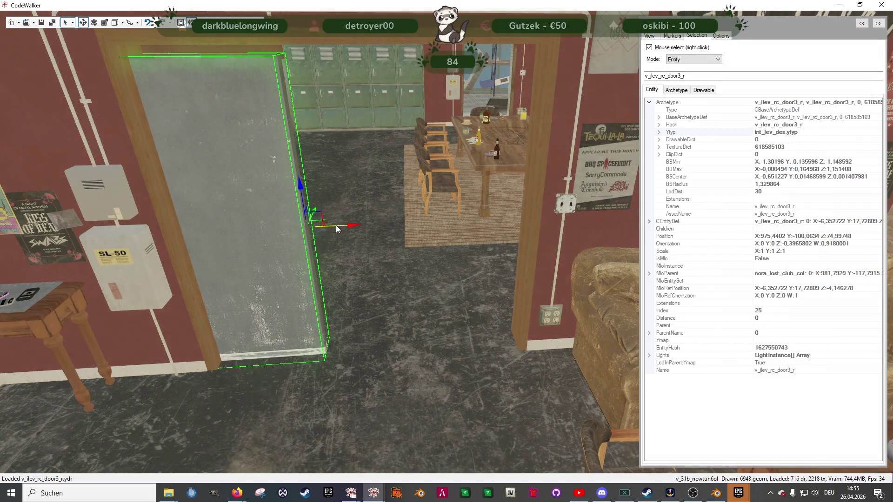
pyautogui.hotkey('ctrl', 'z')
pyautogui.moveTo(528, 214)
pyautogui.mouseDown()
pyautogui.moveTo(554, 212)
pyautogui.moveTo(442, 221)
pyautogui.moveTo(445, 239)
pyautogui.mouseUp()
pyautogui.scroll(-3, 444, 239)
pyautogui.scroll(5, 433, 243)
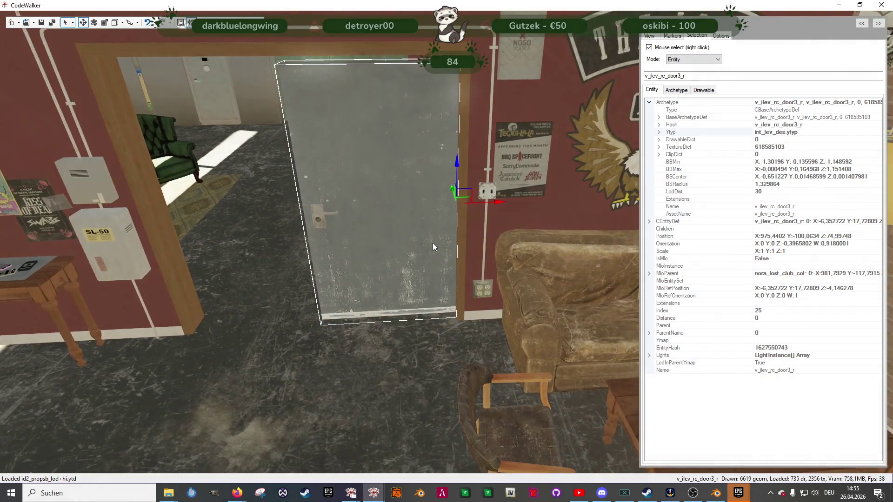
pyautogui.scroll(-3, 433, 242)
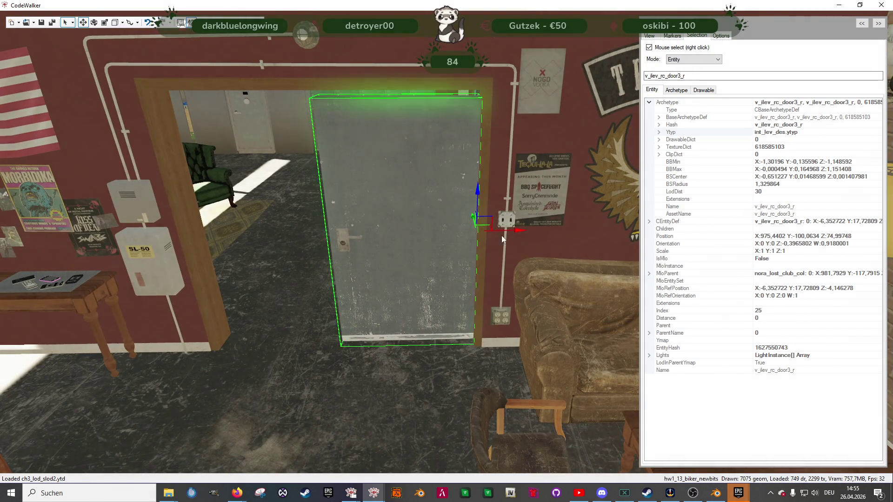
pyautogui.moveTo(508, 233); pyautogui.dragTo(372, 233)
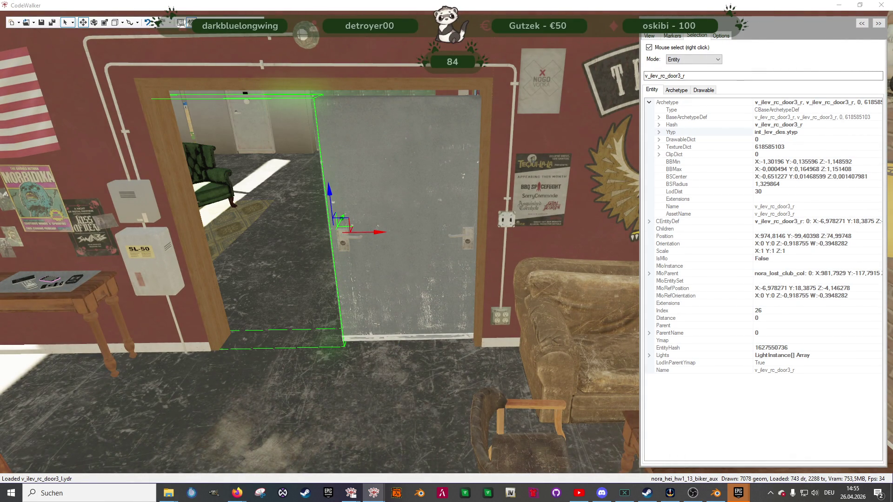
# Step: Nudge the v_ilev_rc_door3_l and _r halves along X until they meet in the frame
pyautogui.rightClick(244, 237)
pyautogui.moveTo(249, 235)
pyautogui.mouseDown()
pyautogui.moveTo(233, 240)
pyautogui.moveTo(250, 239)
pyautogui.mouseUp()
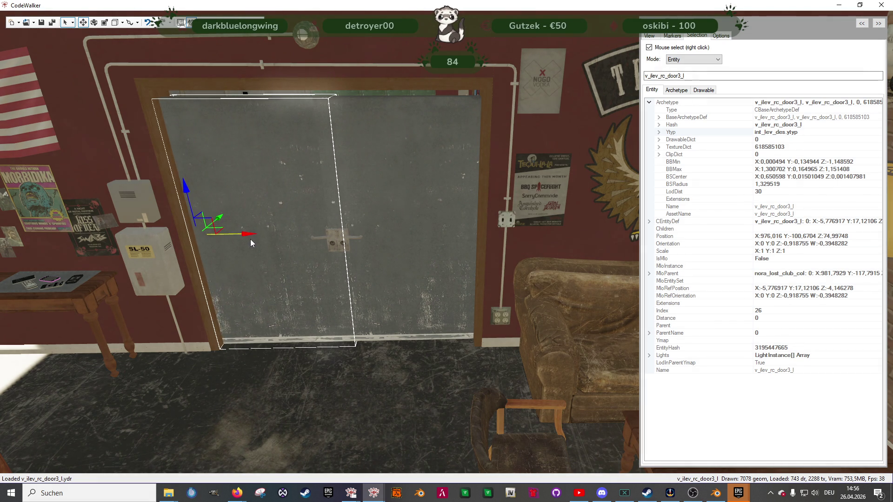
pyautogui.rightClick(411, 236)
pyautogui.moveTo(521, 235); pyautogui.dragTo(535, 235)
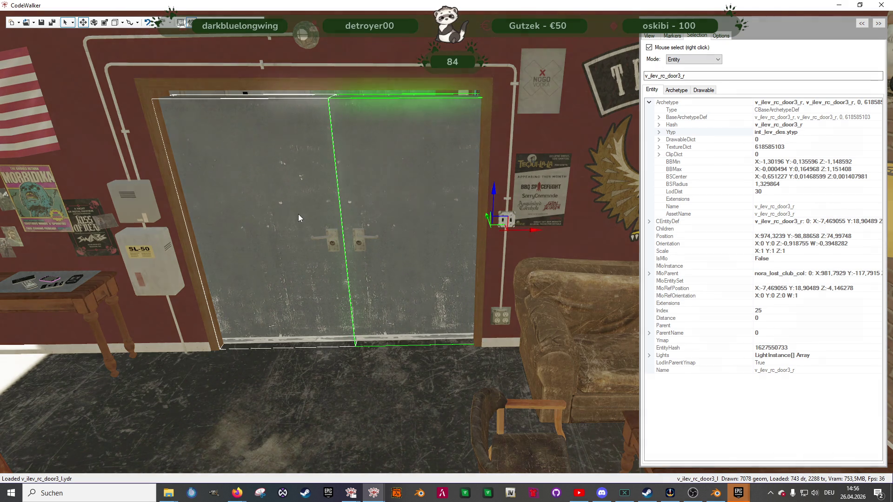
pyautogui.rightClick(298, 214)
pyautogui.rightClick(397, 218)
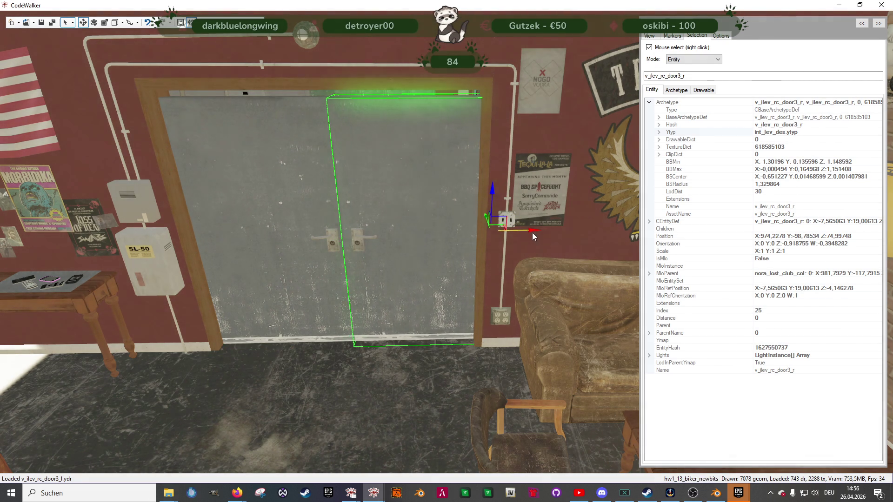
pyautogui.moveTo(520, 239); pyautogui.dragTo(528, 237)
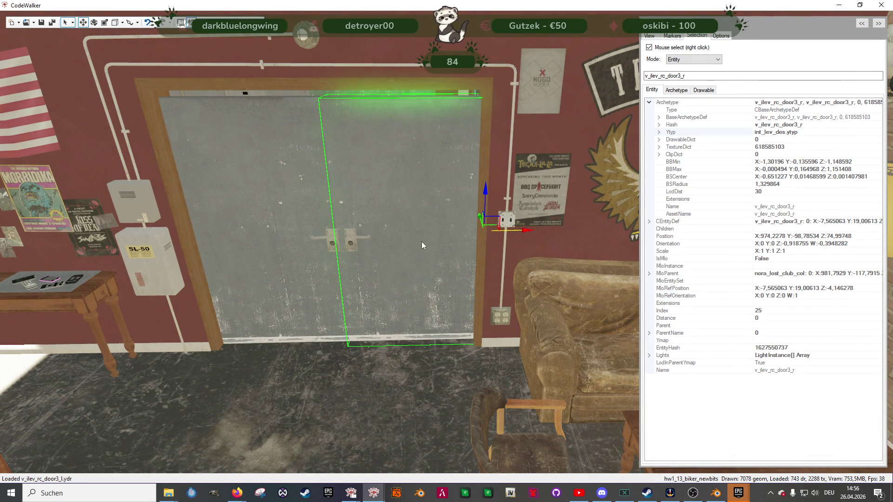
pyautogui.rightClick(283, 238)
pyautogui.moveTo(226, 235); pyautogui.dragTo(241, 236)
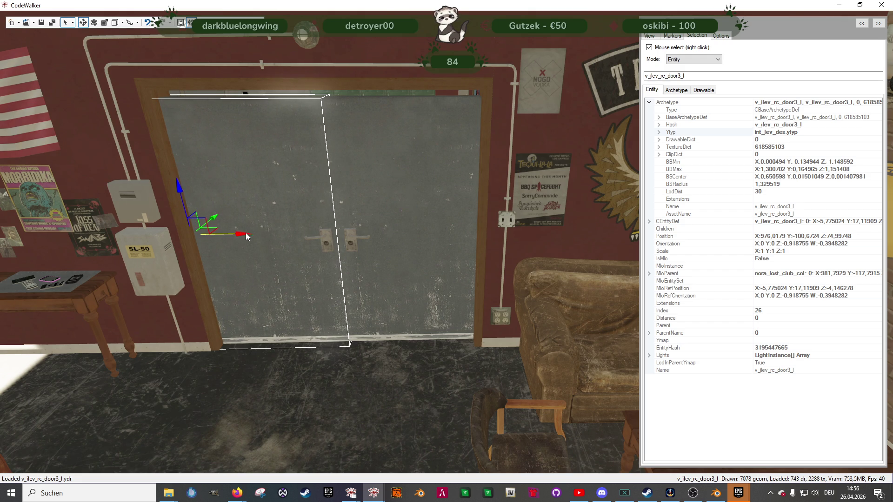
# Step: Fly the view around to the fire-escape side of the double door
pyautogui.press('s')
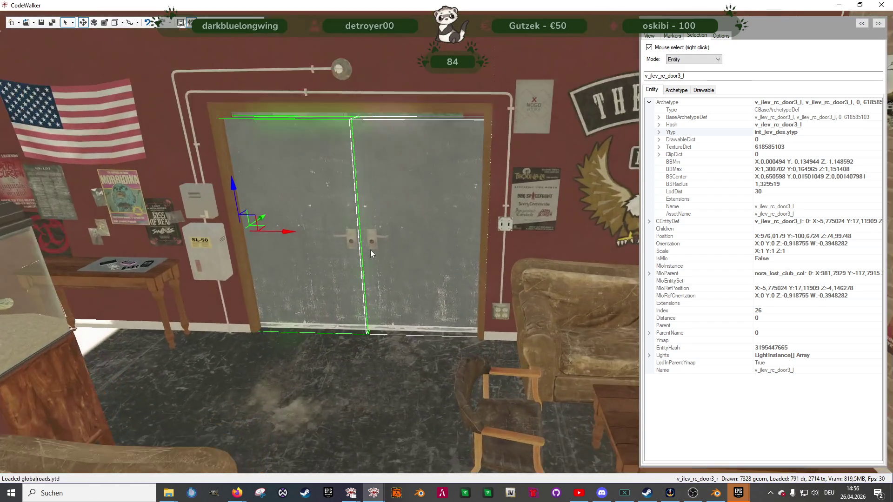
pyautogui.press('w')
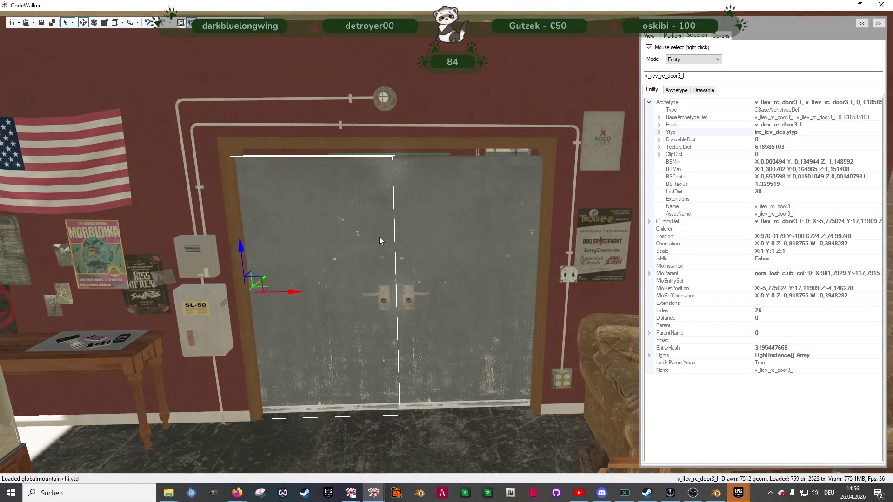
pyautogui.press('d')
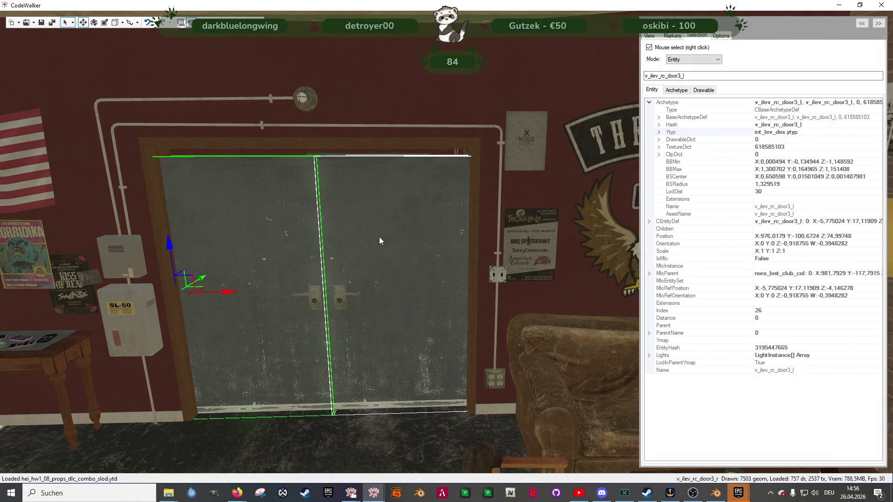
pyautogui.moveTo(379, 240)
pyautogui.mouseDown()
pyautogui.moveTo(384, 222)
pyautogui.moveTo(557, 252)
pyautogui.moveTo(657, 256)
pyautogui.mouseUp()
pyautogui.press('d')
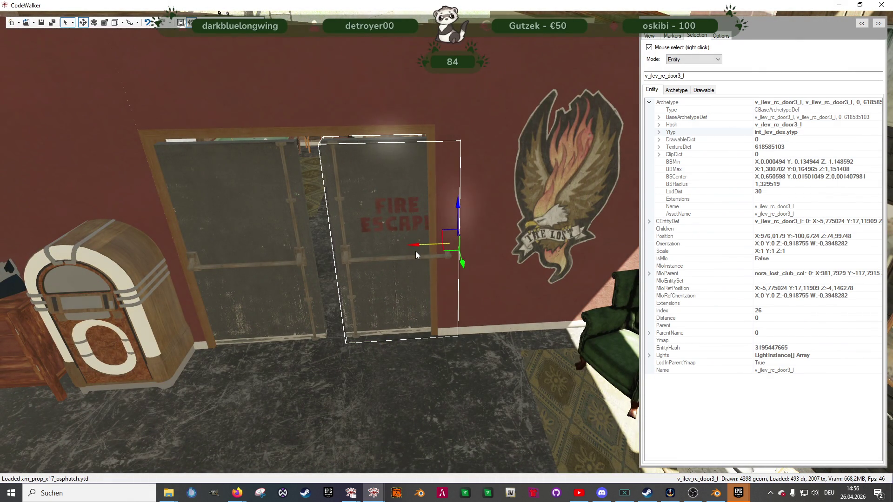
# Step: Realign both door halves along X and Y, leaving the left half at X 976.214, Y -100.8792, Z 74.99748
pyautogui.rightClick(262, 237)
pyautogui.moveTo(140, 256); pyautogui.dragTo(147, 255)
pyautogui.rightClick(403, 259)
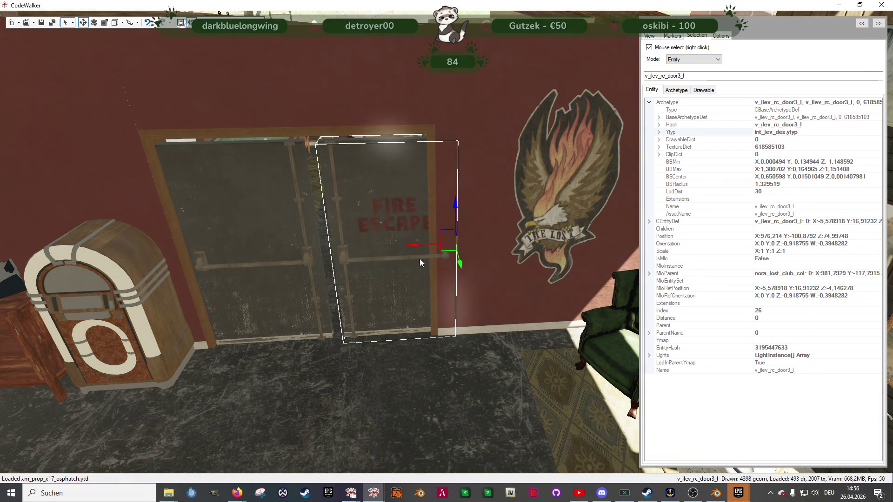
pyautogui.moveTo(408, 248); pyautogui.dragTo(399, 251)
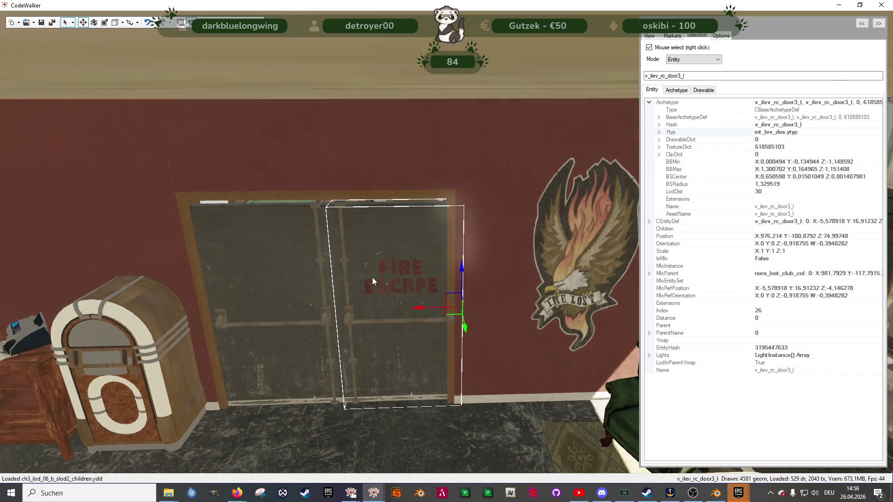
pyautogui.scroll(3, 372, 277)
pyautogui.moveTo(388, 276)
pyautogui.mouseDown()
pyautogui.moveTo(593, 291)
pyautogui.moveTo(434, 314)
pyautogui.mouseUp()
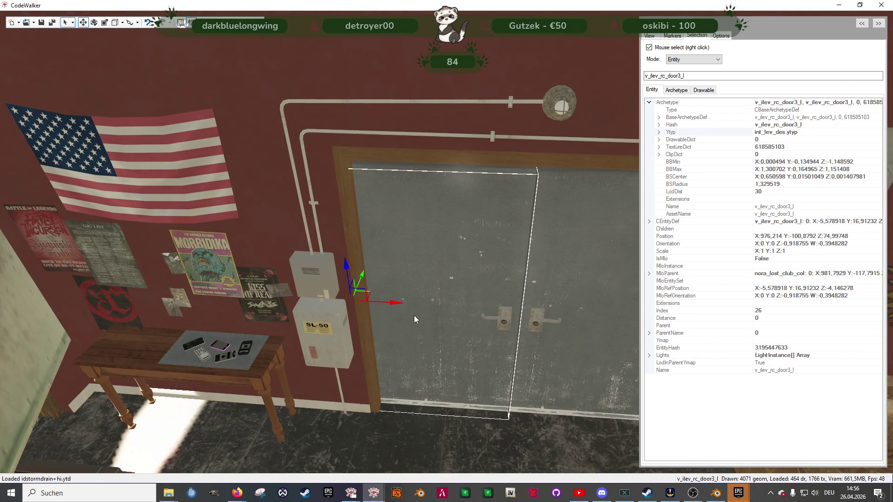
pyautogui.moveTo(365, 276)
pyautogui.mouseDown()
pyautogui.moveTo(357, 285)
pyautogui.moveTo(375, 272)
pyautogui.mouseUp()
pyautogui.press('w')
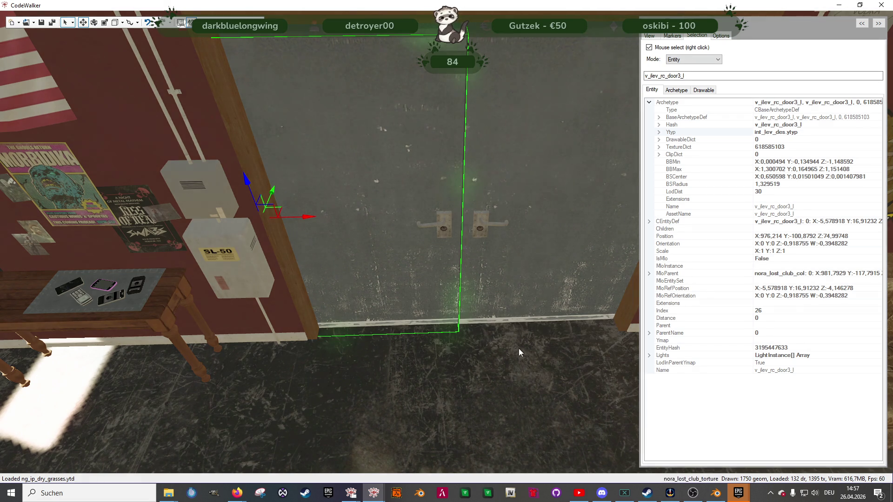
# Step: Nudge each grey door half back and forth along X so the double door closes evenly
pyautogui.moveTo(518, 348)
pyautogui.mouseDown()
pyautogui.moveTo(462, 271)
pyautogui.moveTo(432, 298)
pyautogui.moveTo(419, 339)
pyautogui.moveTo(425, 265)
pyautogui.moveTo(441, 255)
pyautogui.mouseUp()
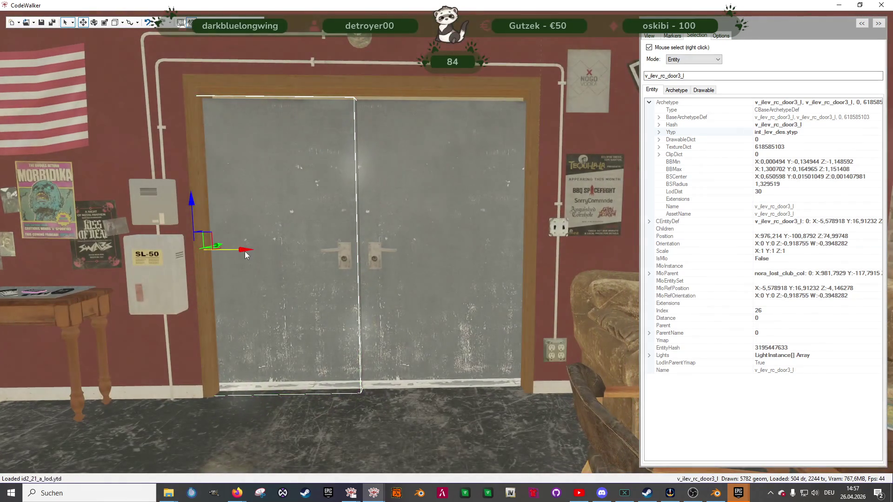
pyautogui.moveTo(244, 250)
pyautogui.mouseDown()
pyautogui.moveTo(275, 251)
pyautogui.moveTo(264, 251)
pyautogui.mouseUp()
pyautogui.rightClick(479, 256)
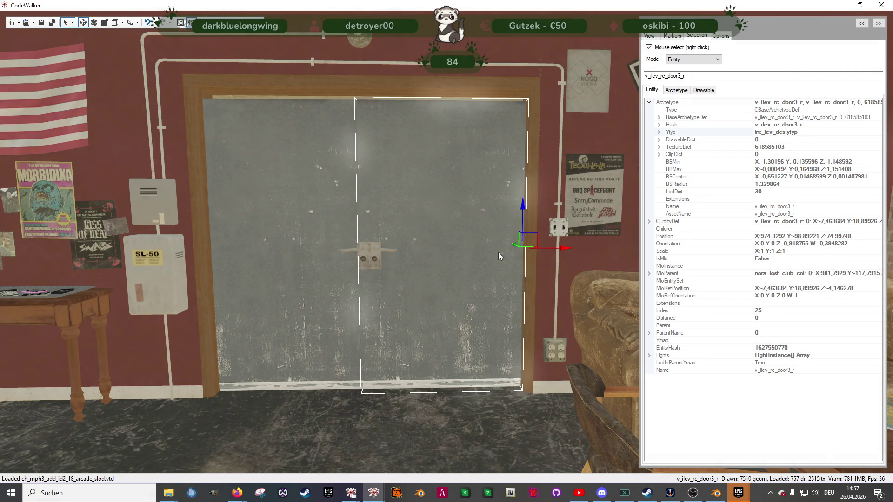
pyautogui.moveTo(558, 247); pyautogui.dragTo(570, 244)
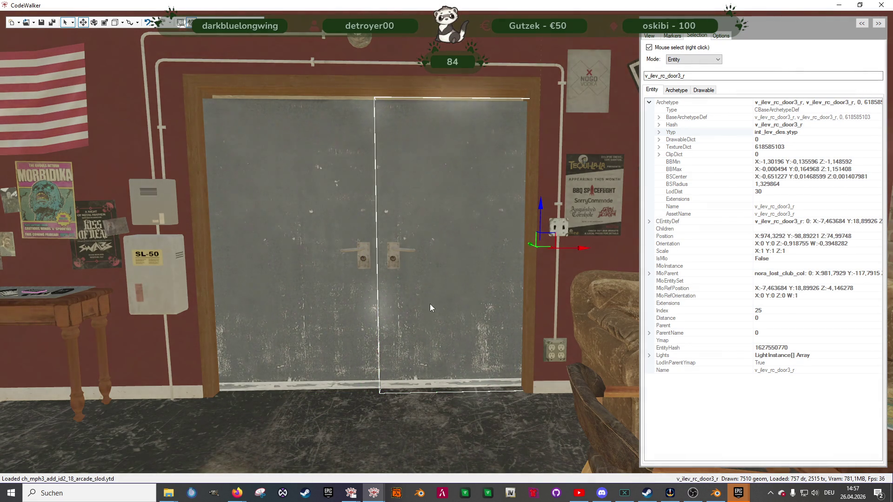
pyautogui.rightClick(353, 302)
pyautogui.moveTo(254, 248); pyautogui.dragTo(256, 254)
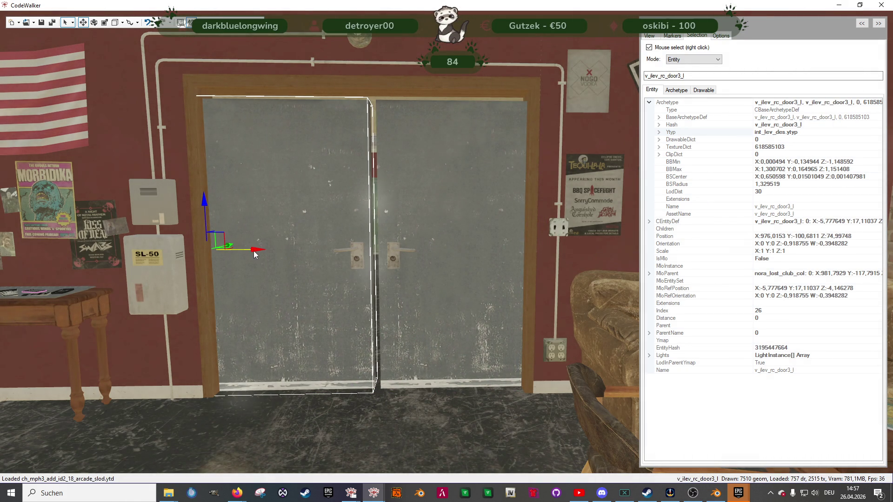
pyautogui.rightClick(459, 279)
pyautogui.moveTo(581, 251); pyautogui.dragTo(558, 248)
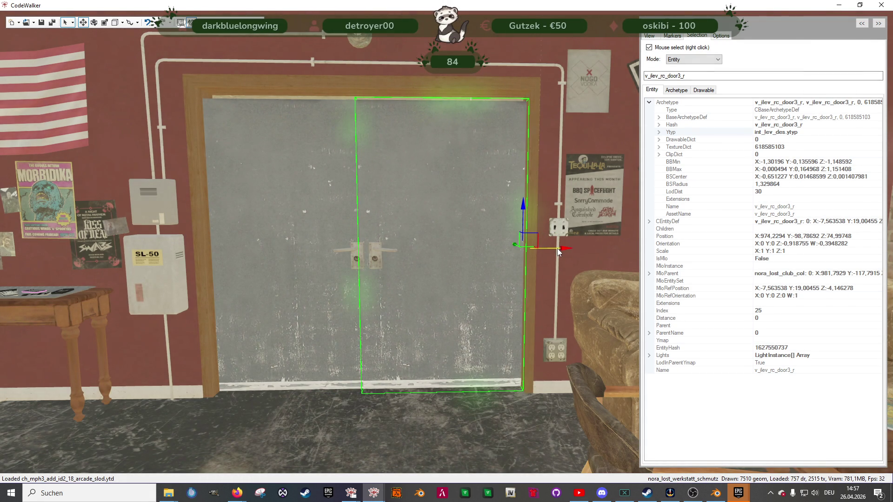
pyautogui.rightClick(311, 261)
pyautogui.moveTo(254, 250); pyautogui.dragTo(246, 252)
# Step: Select the nora_lost_club_toilet room and fly around to recheck the fire-escape door
pyautogui.press('s')
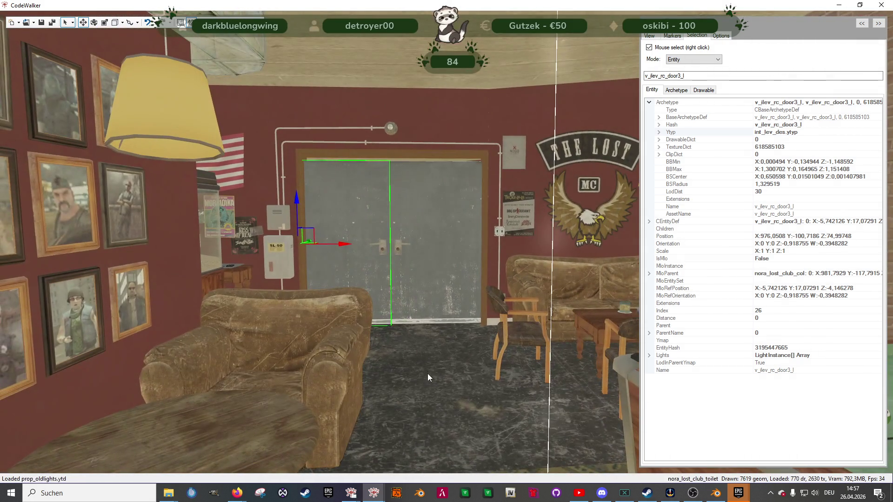
pyautogui.rightClick(428, 373)
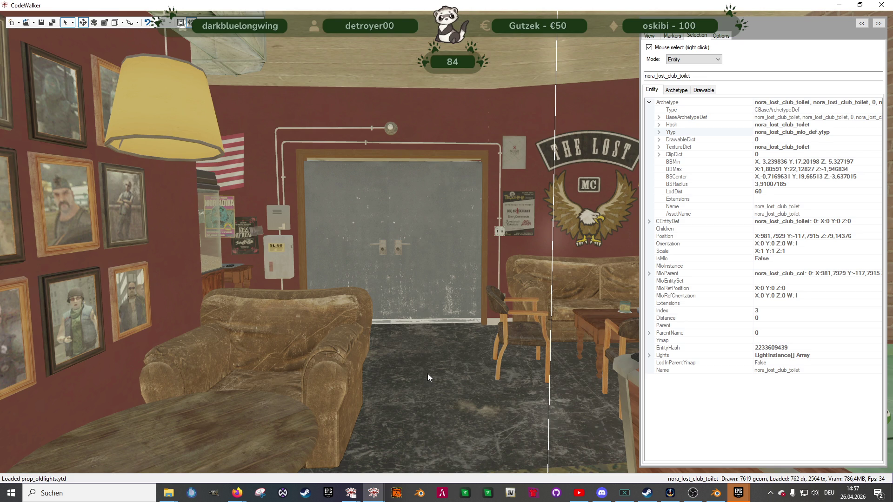
pyautogui.press('w')
pyautogui.moveTo(470, 373)
pyautogui.mouseDown()
pyautogui.moveTo(483, 381)
pyautogui.moveTo(197, 410)
pyautogui.mouseUp()
pyautogui.moveTo(411, 325)
pyautogui.mouseDown()
pyautogui.moveTo(395, 356)
pyautogui.moveTo(379, 354)
pyautogui.mouseUp()
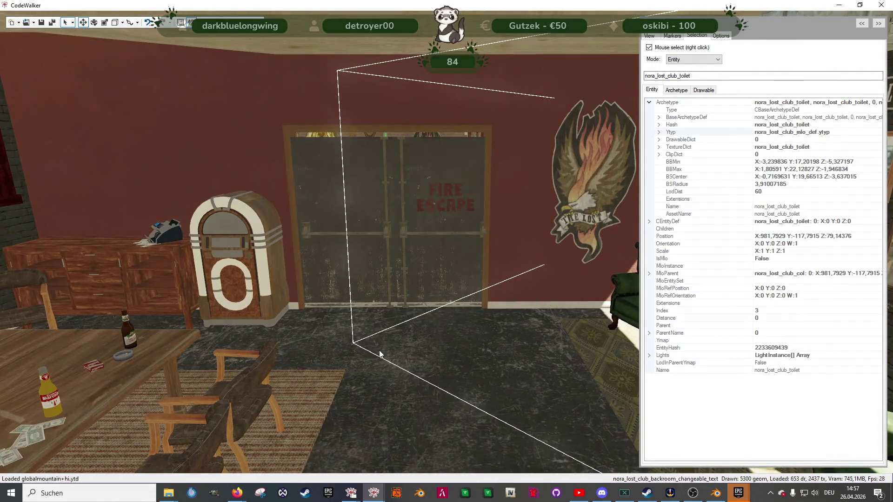
# Step: Back in Blender, hide biker_aux and nora_lost_club_col and show the nora_lost_club_shell objects
pyautogui.press('a')
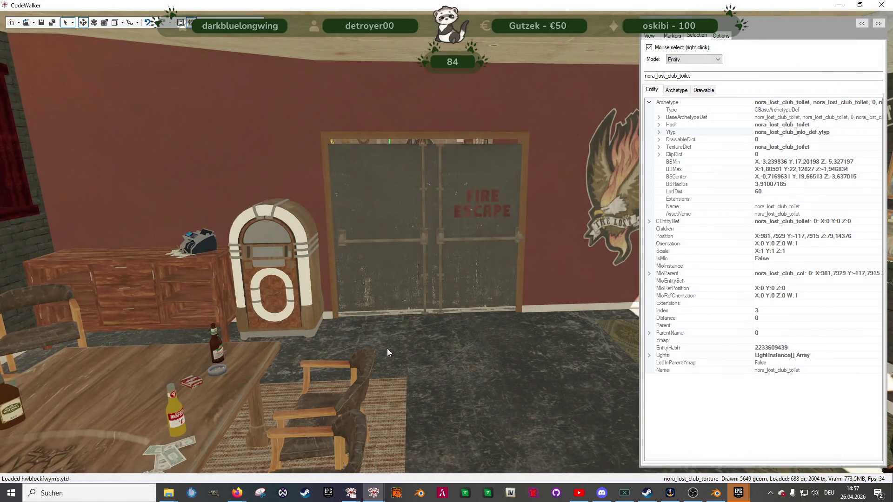
pyautogui.moveTo(716, 495)
pyautogui.click(702, 447)
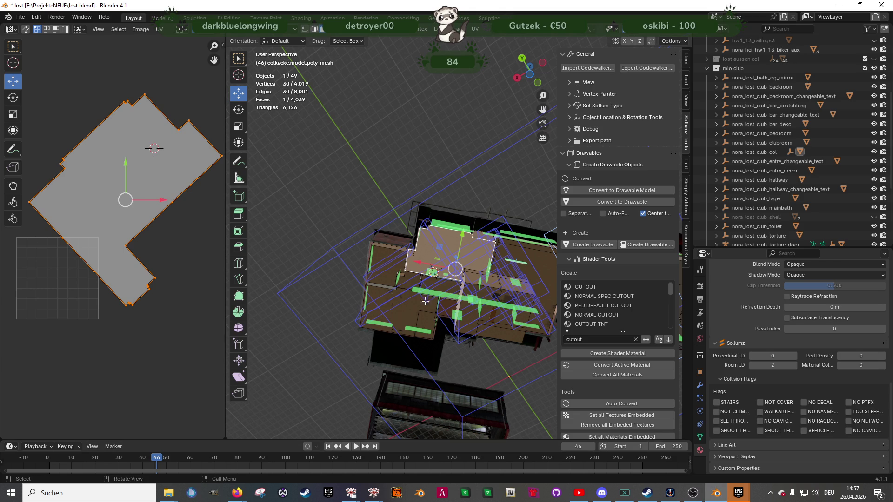
pyautogui.moveTo(428, 264); pyautogui.dragTo(430, 195)
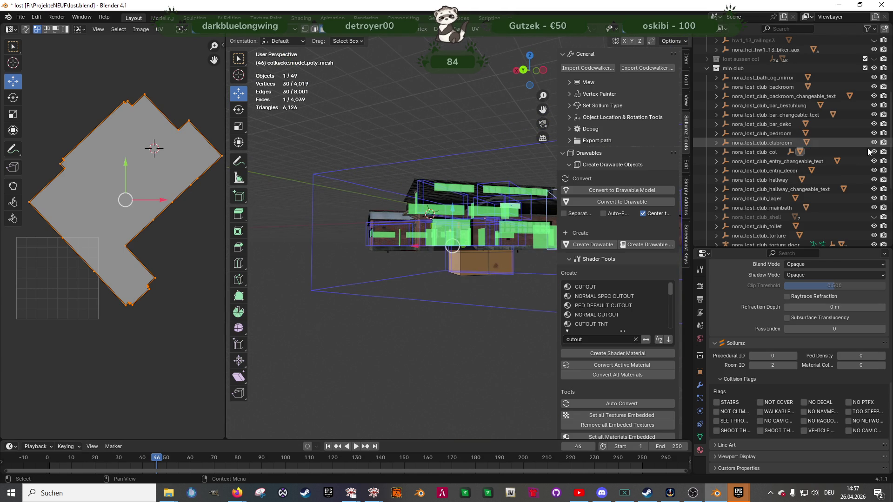
pyautogui.scroll(5, 861, 79)
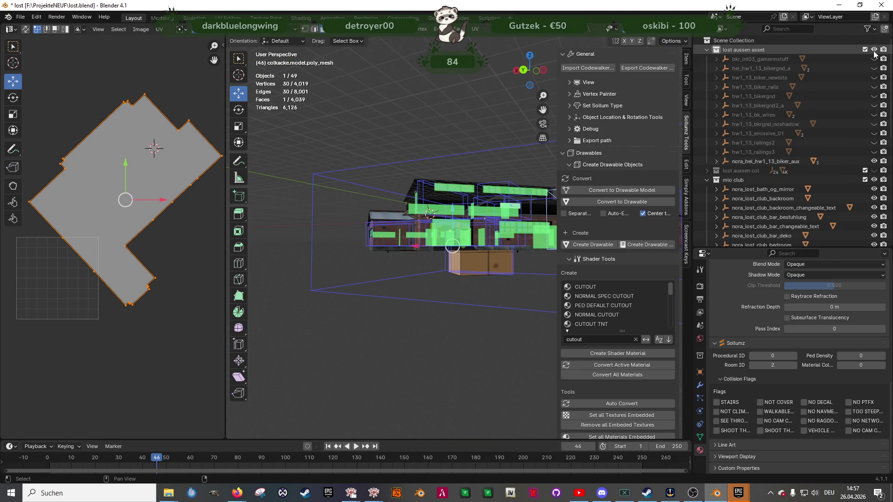
pyautogui.click(874, 162)
pyautogui.scroll(3, 442, 219)
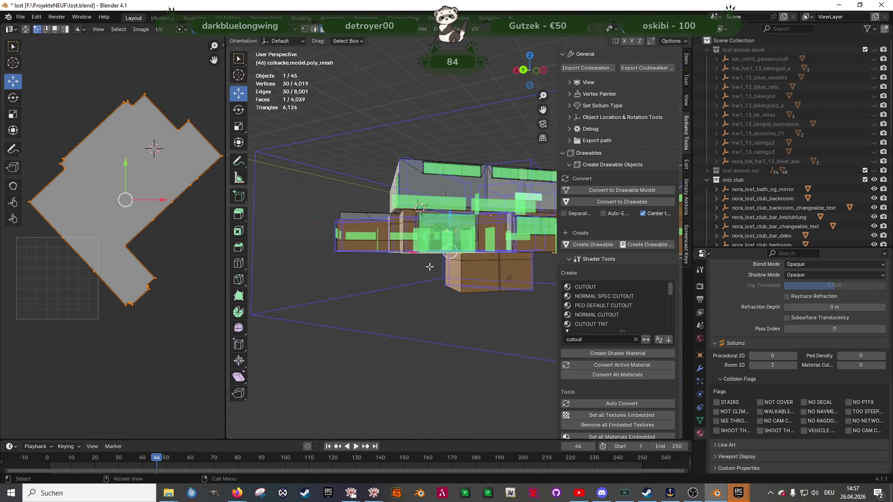
pyautogui.scroll(-4, 851, 202)
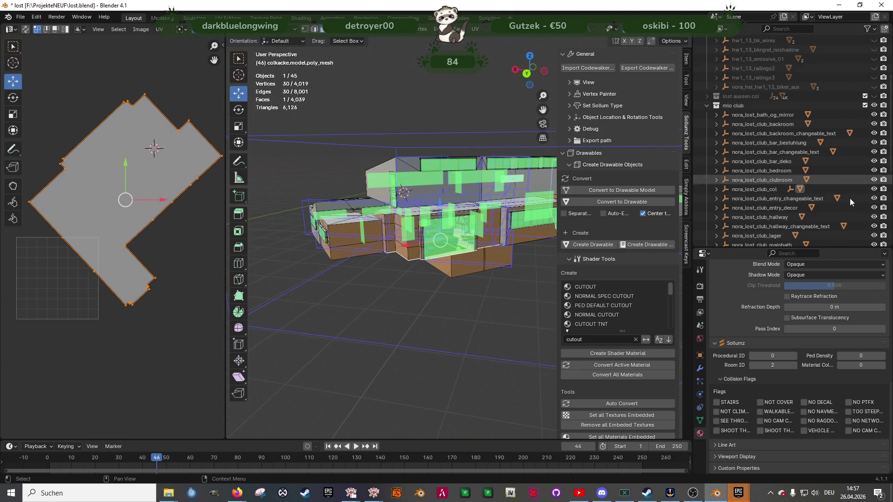
pyautogui.click(875, 189)
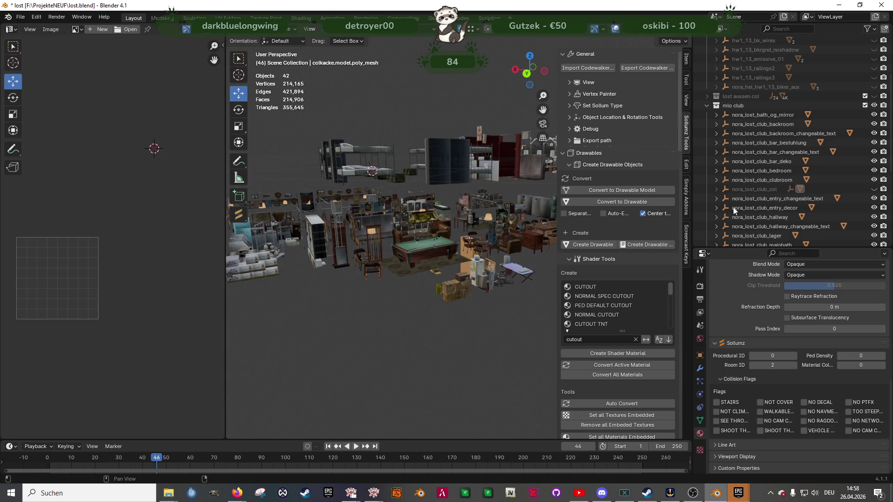
pyautogui.scroll(-3, 840, 193)
pyautogui.click(874, 199)
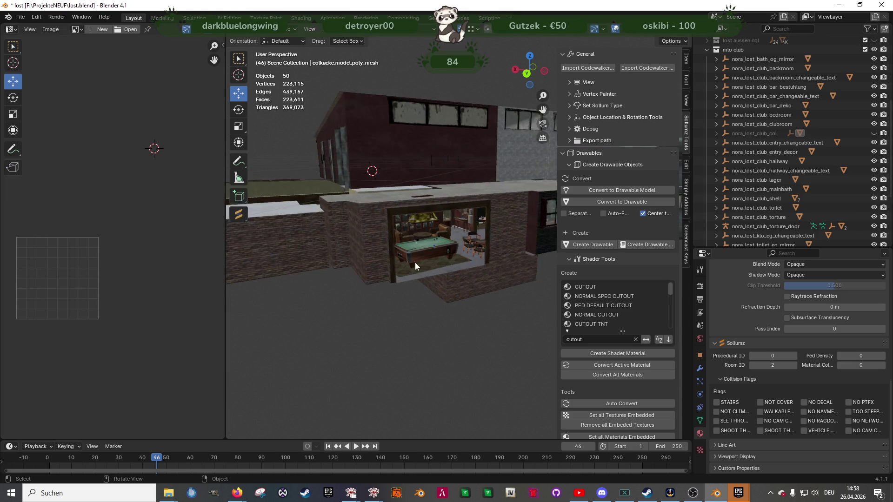
pyautogui.scroll(10, 441, 262)
pyautogui.scroll(-5, 409, 271)
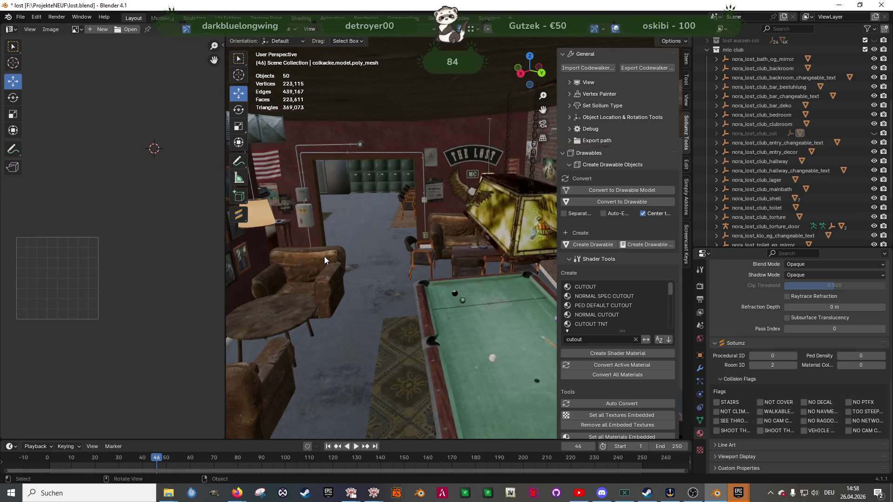
pyautogui.scroll(6, 381, 261)
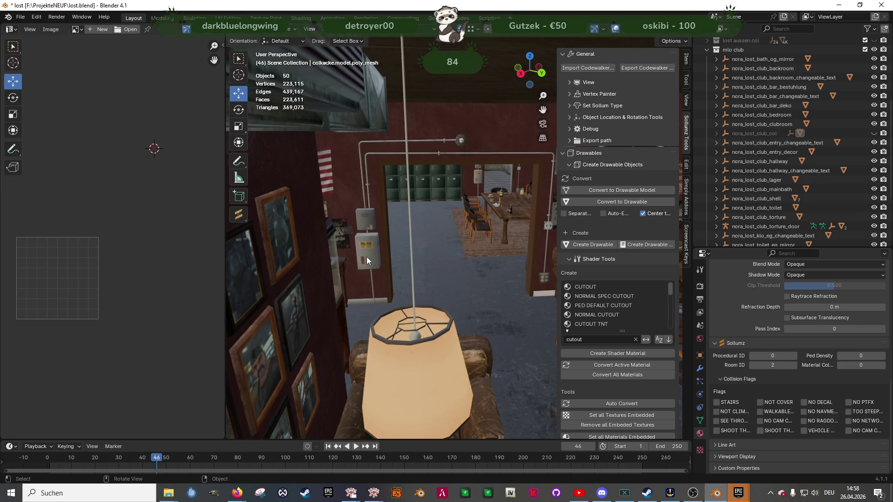
# Step: Enter and leave Edit Mode on bkr_int03_posters_games, switching the view to wireframe
pyautogui.click(367, 257)
pyautogui.press('Tab')
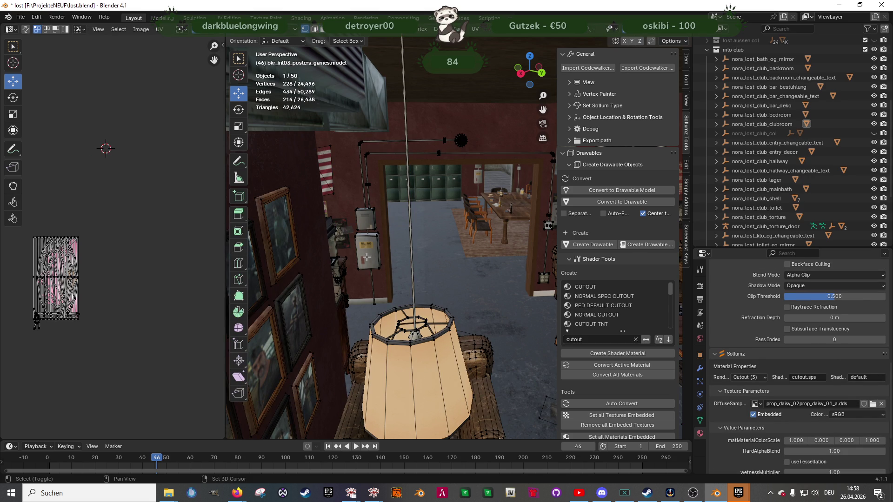
pyautogui.hotkey('shift', 'z')
pyautogui.press('Tab')
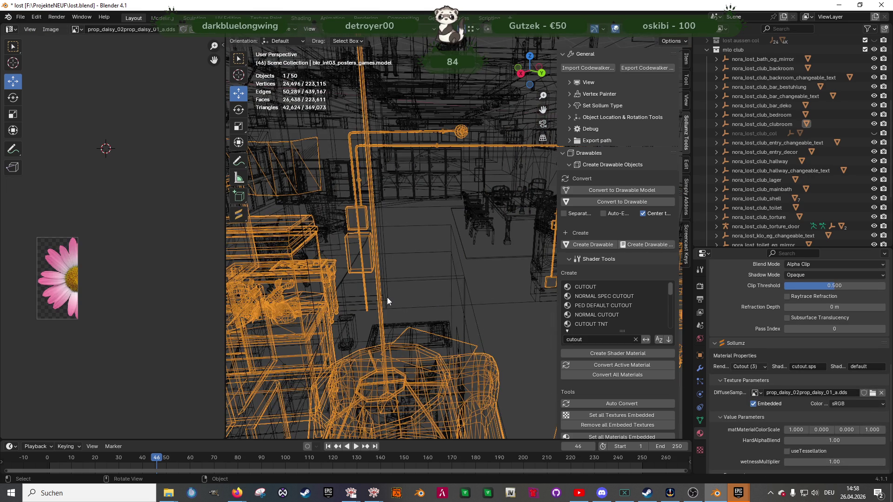
# Step: In the eg mesh, select the doorway frame side faces and shift them -0.14763 m along Y
pyautogui.click(387, 297)
pyautogui.press('Tab')
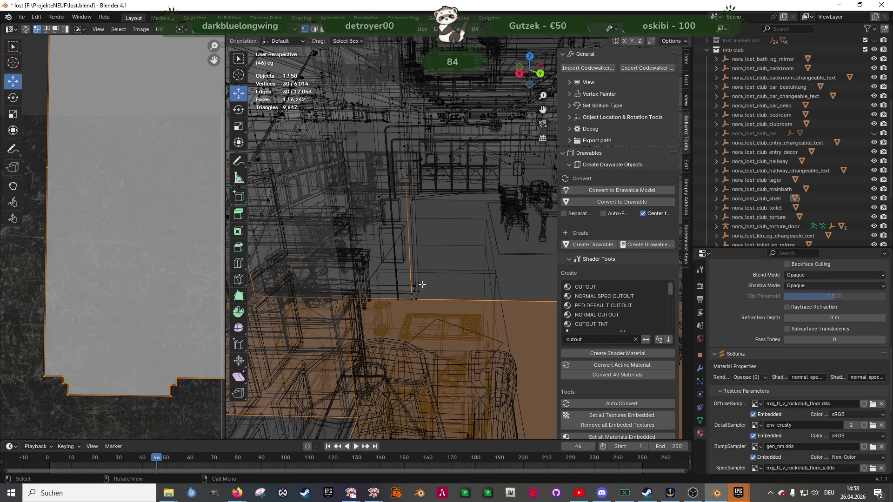
pyautogui.hotkey('shift', 'z')
pyautogui.hotkey('shift', 'z')
pyautogui.moveTo(402, 148); pyautogui.dragTo(476, 278)
pyautogui.moveTo(437, 242); pyautogui.dragTo(438, 244)
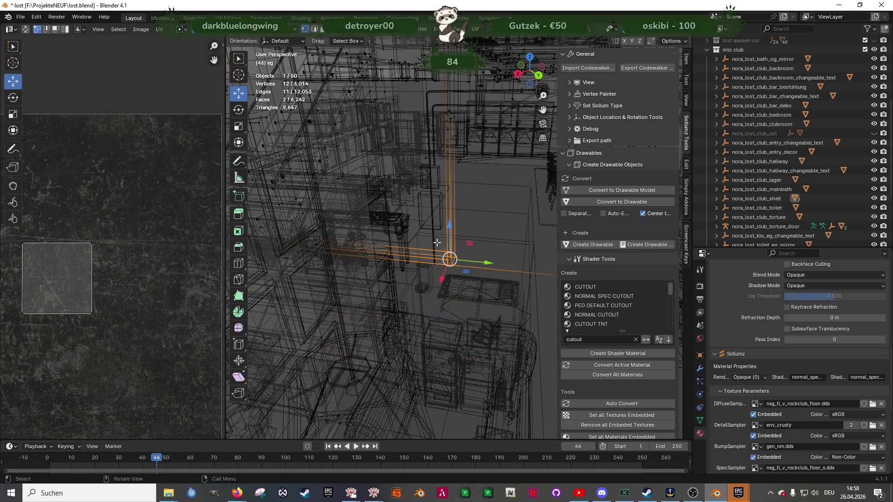
pyautogui.scroll(4, 448, 256)
pyautogui.moveTo(458, 201); pyautogui.dragTo(477, 278)
pyautogui.moveTo(458, 242)
pyautogui.mouseDown()
pyautogui.moveTo(473, 277)
pyautogui.moveTo(448, 199)
pyautogui.mouseUp()
pyautogui.moveTo(492, 333)
pyautogui.mouseDown()
pyautogui.moveTo(509, 306)
pyautogui.moveTo(498, 290)
pyautogui.mouseUp()
pyautogui.hotkey('shift', 'z')
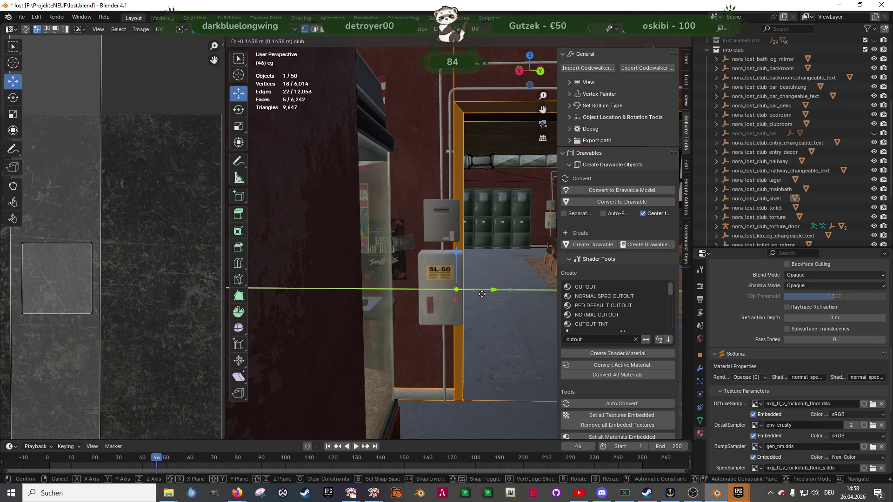
pyautogui.moveTo(481, 294)
pyautogui.mouseDown()
pyautogui.moveTo(443, 255)
pyautogui.moveTo(440, 239)
pyautogui.moveTo(430, 272)
pyautogui.mouseUp()
# Step: Narrow the eg mesh selection down to the doorway's top beam faces
pyautogui.hotkey('shift', 'z')
pyautogui.hotkey('ctrl', 'z')
pyautogui.moveTo(345, 296)
pyautogui.mouseDown()
pyautogui.moveTo(389, 294)
pyautogui.moveTo(353, 239)
pyautogui.mouseUp()
pyautogui.keyDown('shift'); pyautogui.click(287, 140); pyautogui.keyUp('shift')
pyautogui.moveTo(287, 140); pyautogui.dragTo(438, 233)
pyautogui.scroll(3, 447, 229)
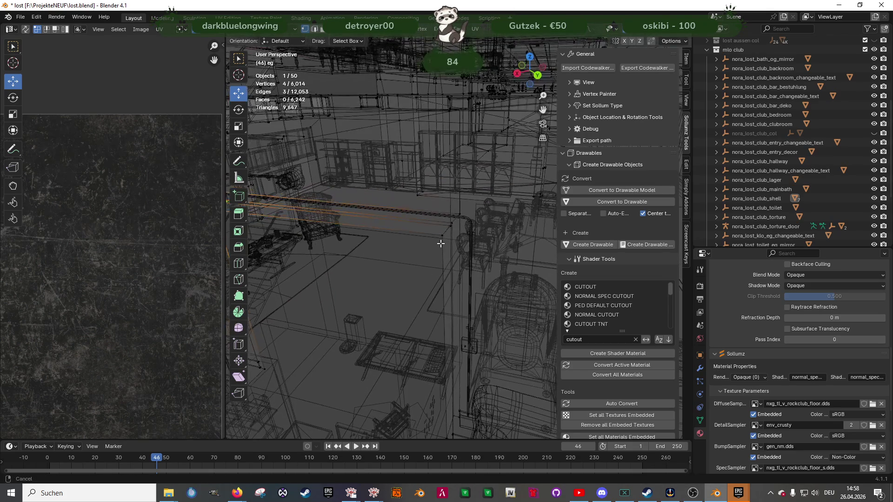
pyautogui.moveTo(460, 253); pyautogui.dragTo(429, 235)
pyautogui.scroll(3, 446, 251)
pyautogui.hotkey('shift', 'z')
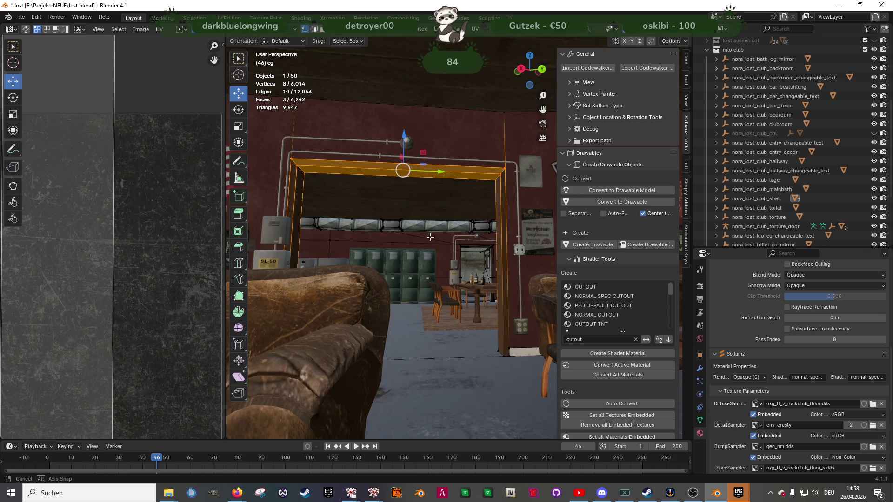
pyautogui.moveTo(374, 493)
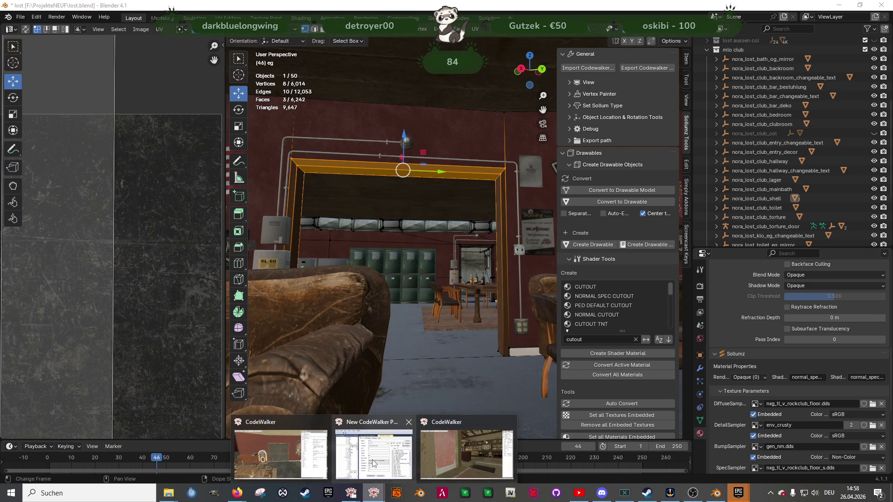
pyautogui.moveTo(470, 449)
pyautogui.click(283, 454)
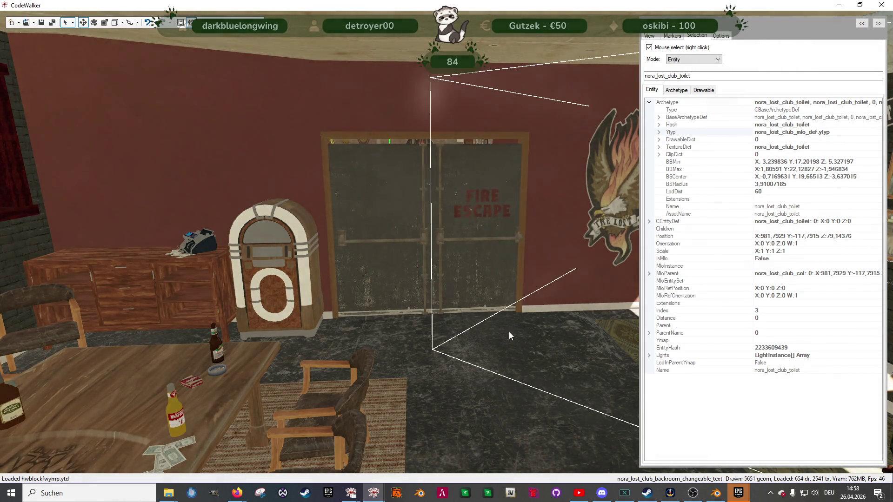
pyautogui.moveTo(509, 332)
pyautogui.mouseDown()
pyautogui.moveTo(498, 314)
pyautogui.moveTo(361, 332)
pyautogui.moveTo(244, 328)
pyautogui.mouseUp()
pyautogui.press('w')
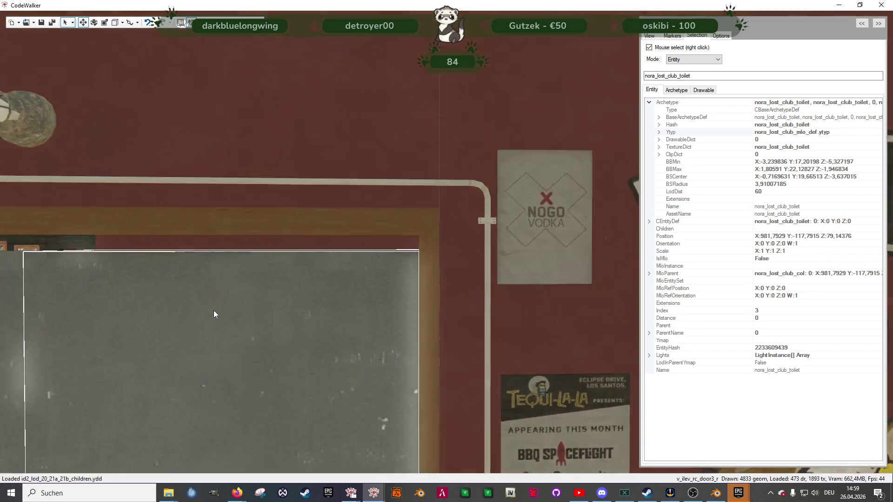
pyautogui.press('s')
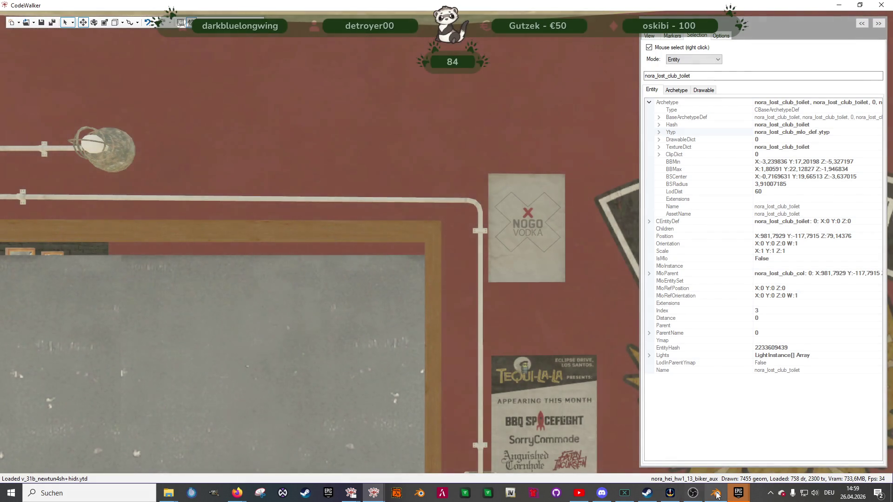
pyautogui.hotkey('alt', 'Tab')
pyautogui.press('w')
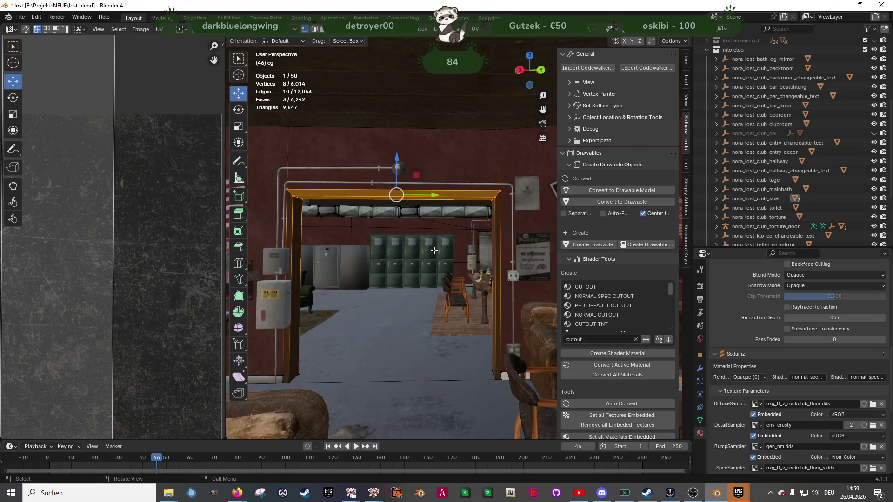
# Step: Lower the doorway's top beam 0.1221 m along Z
pyautogui.moveTo(382, 154); pyautogui.dragTo(379, 167)
pyautogui.hotkey('ctrl', 'z')
pyautogui.scroll(-3, 453, 293)
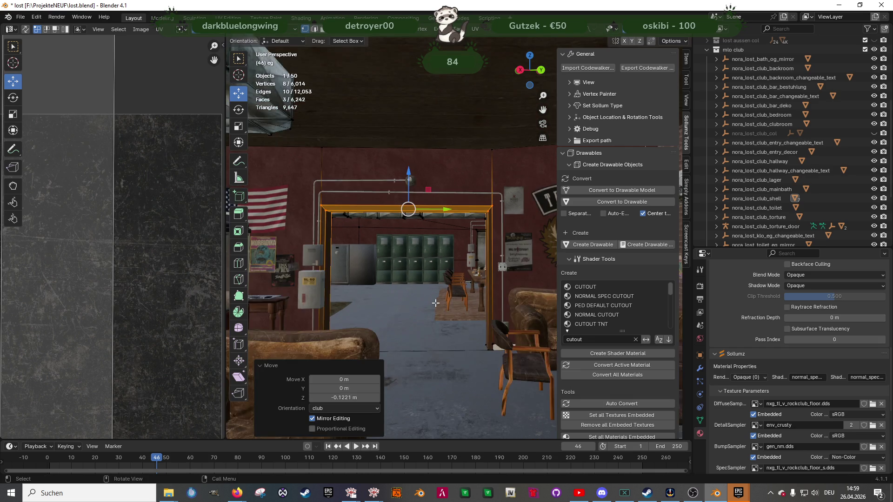
# Step: Leave the eg mesh and open bkr_int03_posters_games for editing in wireframe
pyautogui.press('Tab')
pyautogui.scroll(3, 372, 291)
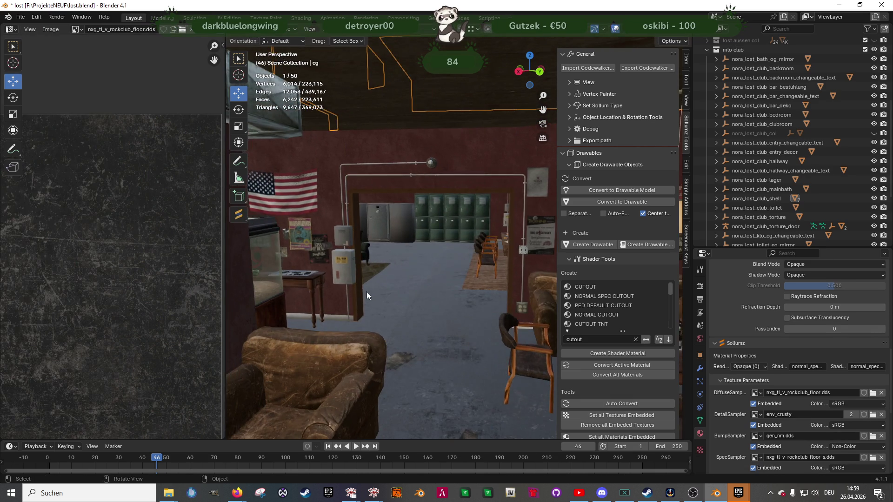
pyautogui.click(370, 275)
pyautogui.press('Tab')
pyautogui.scroll(2, 372, 289)
pyautogui.hotkey('shift', 'z')
pyautogui.scroll(-3, 320, 202)
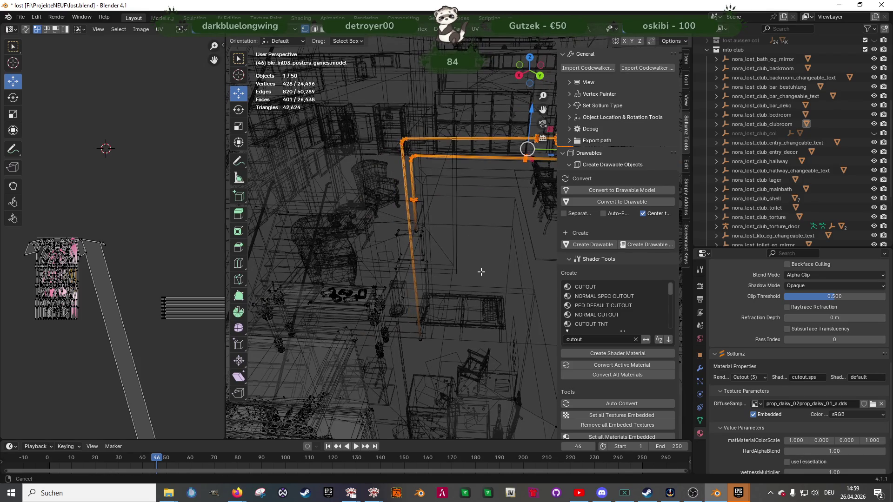
# Step: Select the fuse boxes and lower conduit in the posters model and shift them -0.12542 m along Y
pyautogui.moveTo(389, 216)
pyautogui.mouseDown()
pyautogui.moveTo(452, 320)
pyautogui.moveTo(467, 321)
pyautogui.mouseUp()
pyautogui.scroll(2, 460, 347)
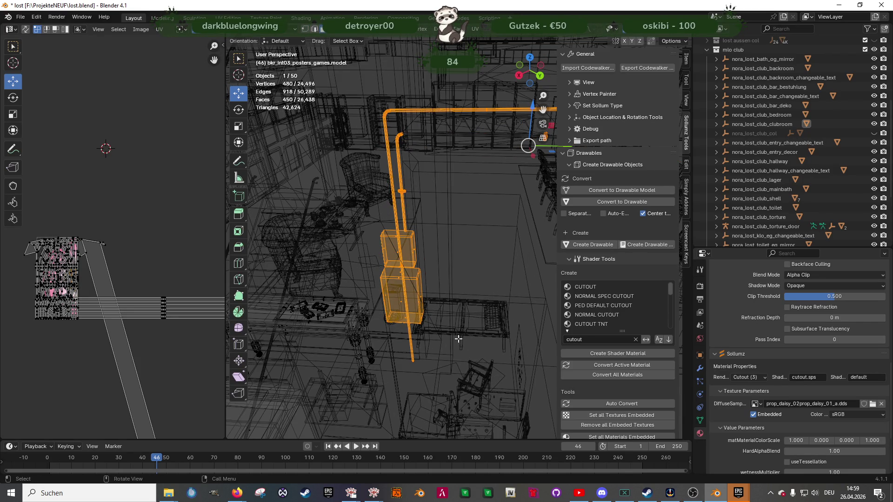
pyautogui.hotkey('shift', 'z')
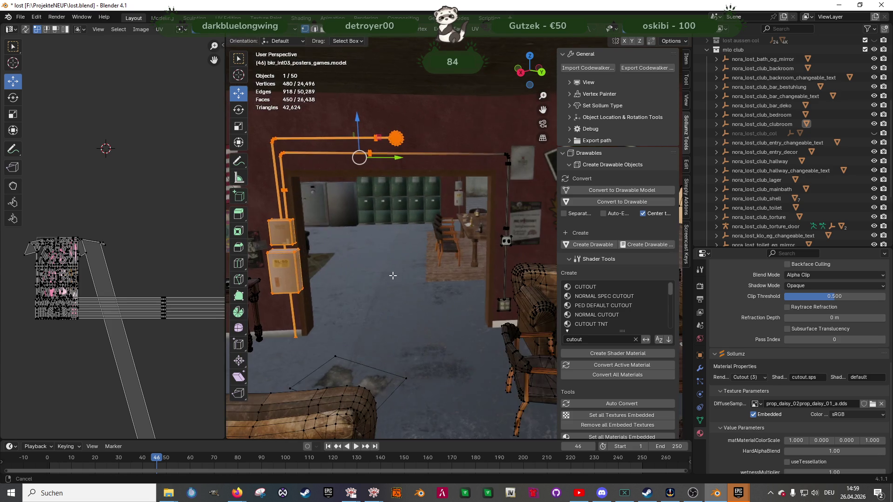
pyautogui.hotkey('shift', 'z')
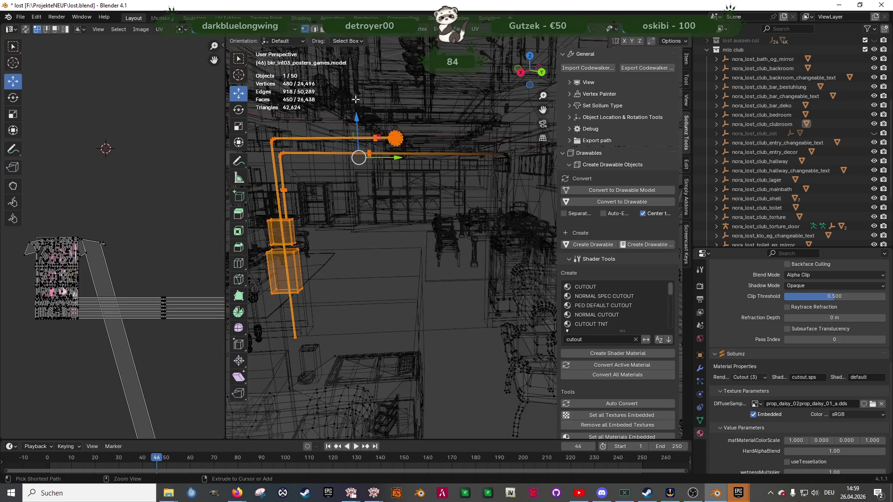
pyautogui.press('ctrl+KP_Subtract')
pyautogui.hotkey('shift', 'z')
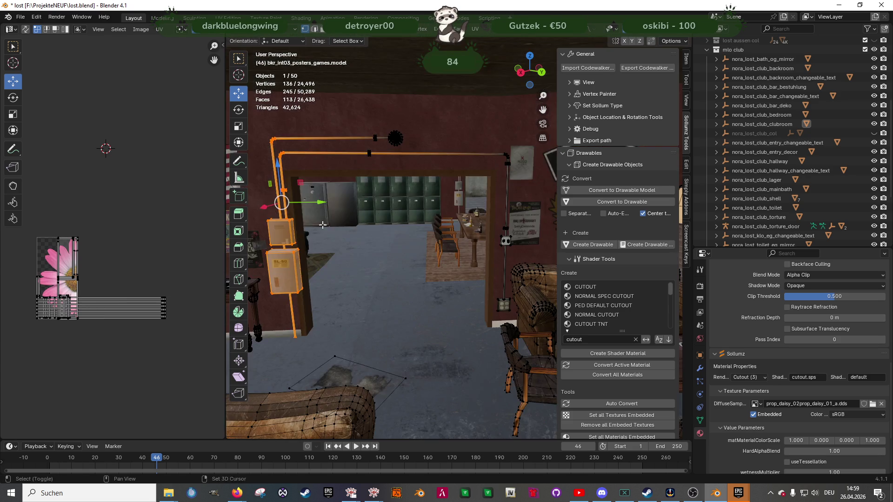
pyautogui.moveTo(378, 162); pyautogui.dragTo(352, 171)
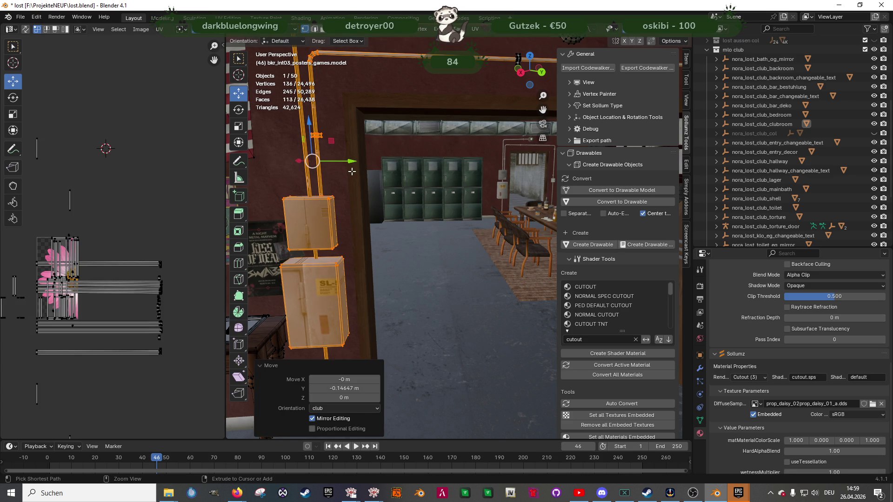
pyautogui.hotkey('ctrl', 'z')
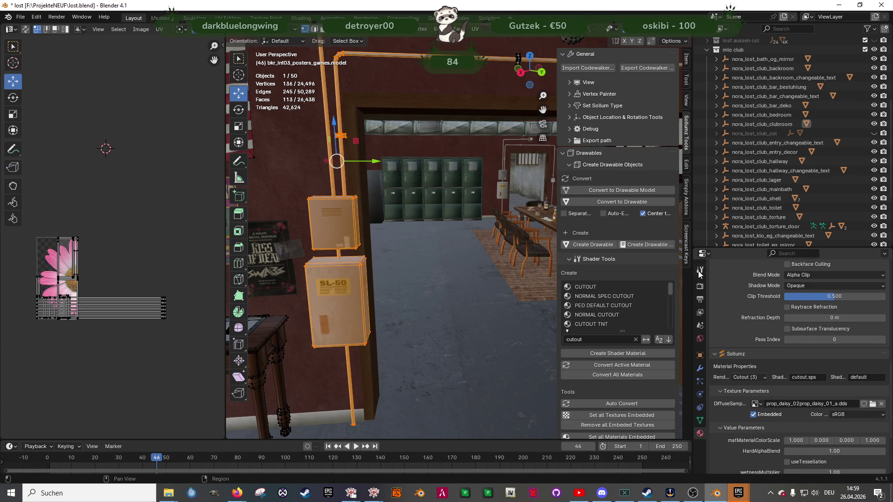
pyautogui.click(700, 272)
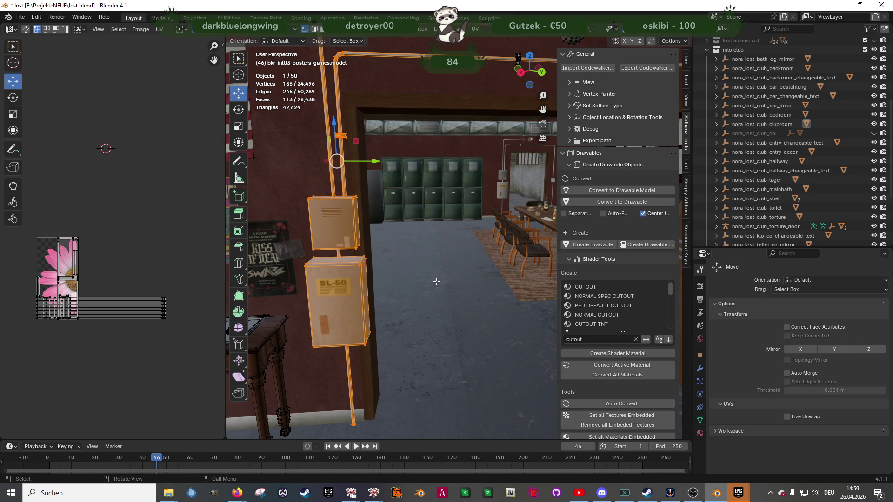
pyautogui.moveTo(379, 161)
pyautogui.mouseDown()
pyautogui.moveTo(355, 168)
pyautogui.moveTo(362, 236)
pyautogui.moveTo(417, 265)
pyautogui.moveTo(462, 275)
pyautogui.moveTo(420, 280)
pyautogui.moveTo(461, 284)
pyautogui.moveTo(394, 240)
pyautogui.mouseUp()
pyautogui.press('Tab')
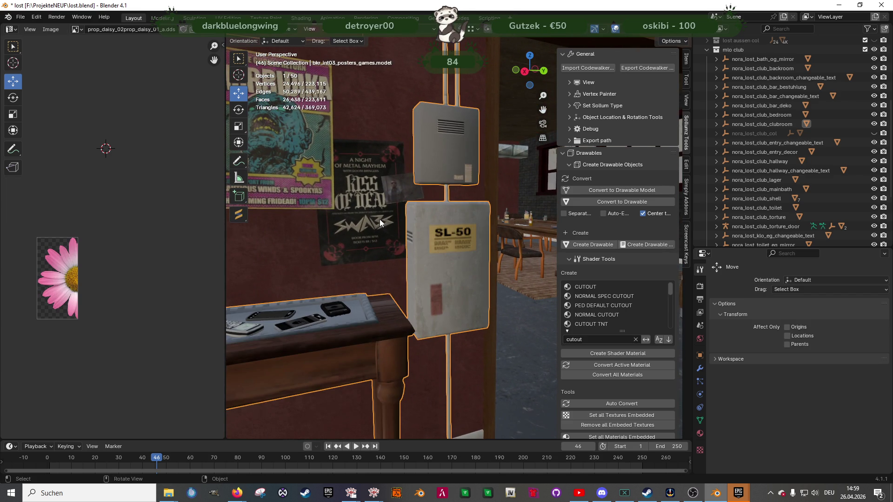
# Step: In bar_poster.004, slide the small poster beside the electrical box along Y
pyautogui.click(398, 188)
pyautogui.press('Tab')
pyautogui.click(398, 187)
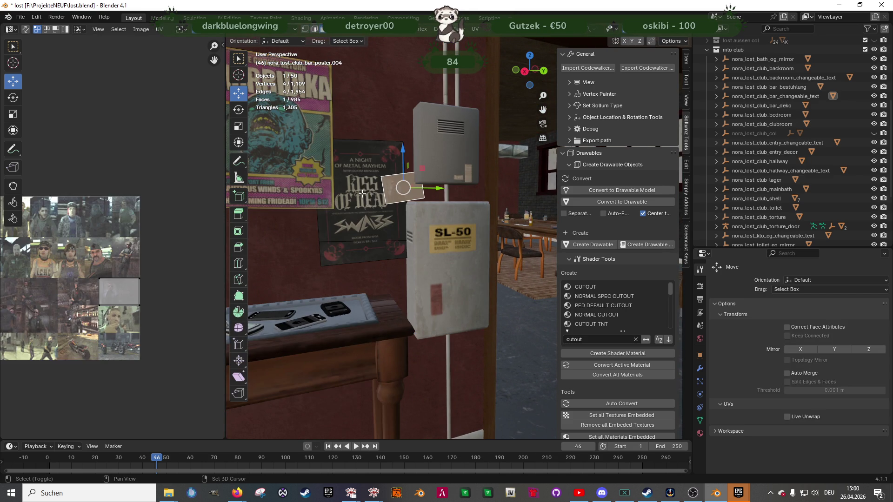
pyautogui.press('g')
pyautogui.press('y')
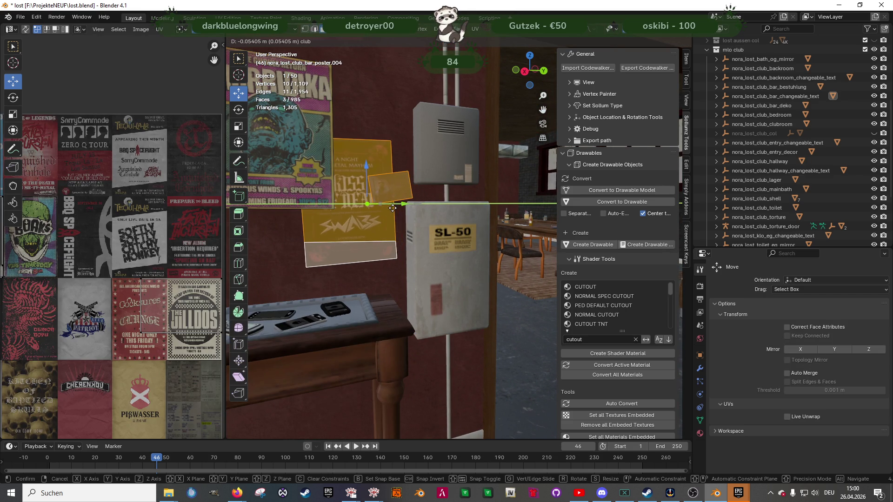
pyautogui.click(391, 209)
pyautogui.press('g')
pyautogui.press('z')
pyautogui.rightClick(362, 166)
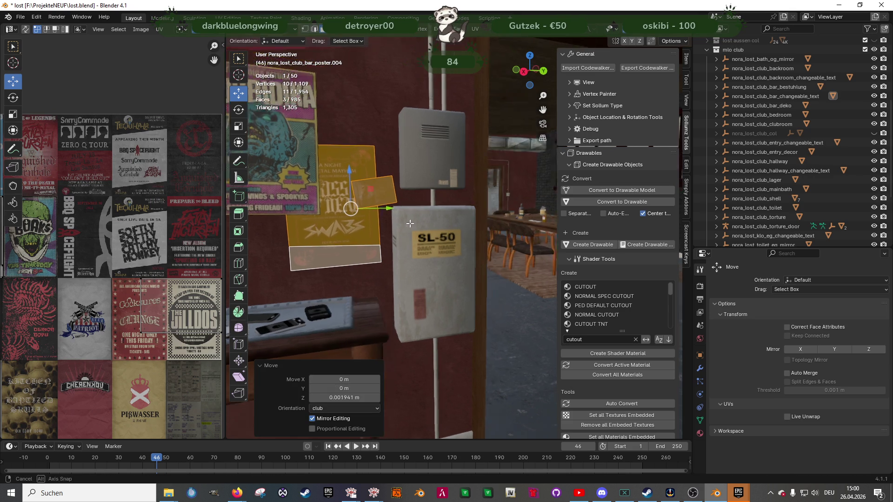
pyautogui.press('Tab')
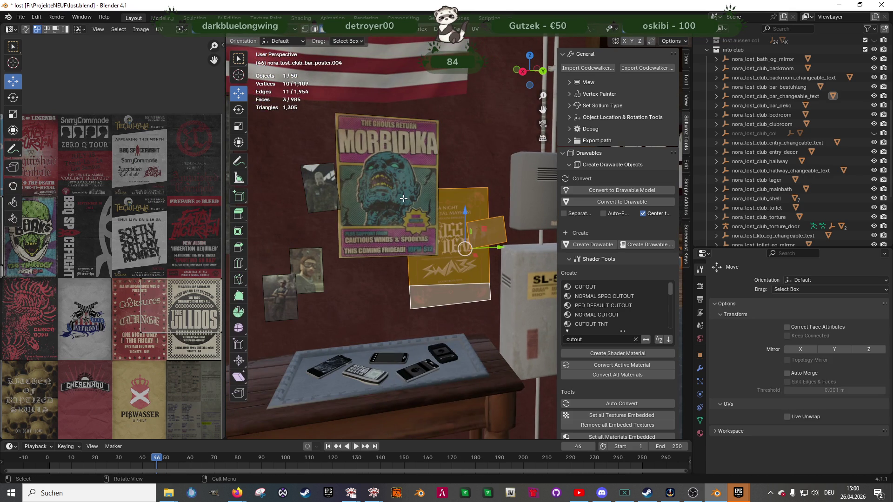
# Step: Shift the three photo prints beside the Morbidika poster about -0.105 m along Y
pyautogui.press('Tab')
pyautogui.keyDown('shift'); pyautogui.click(331, 190); pyautogui.keyUp('shift')
pyautogui.keyDown('shift'); pyautogui.click(311, 272); pyautogui.keyUp('shift')
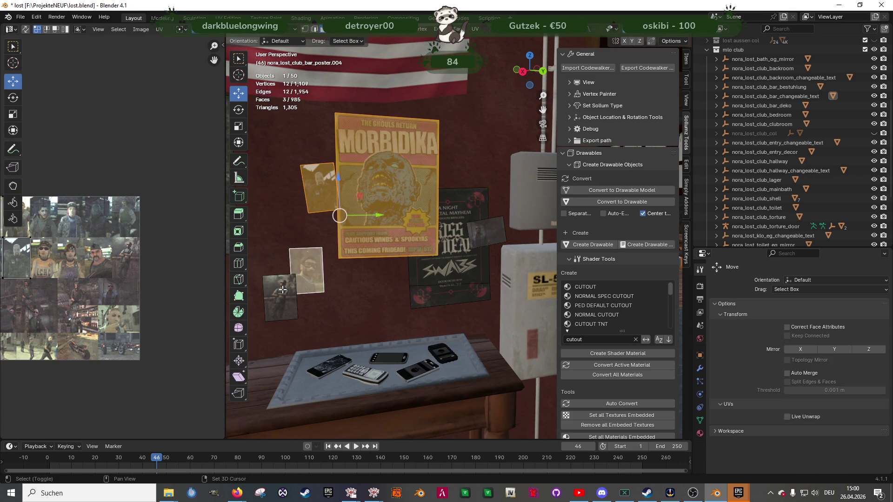
pyautogui.keyDown('shift'); pyautogui.click(279, 298); pyautogui.keyUp('shift')
pyautogui.press('g')
pyautogui.press('y')
pyautogui.click(299, 235)
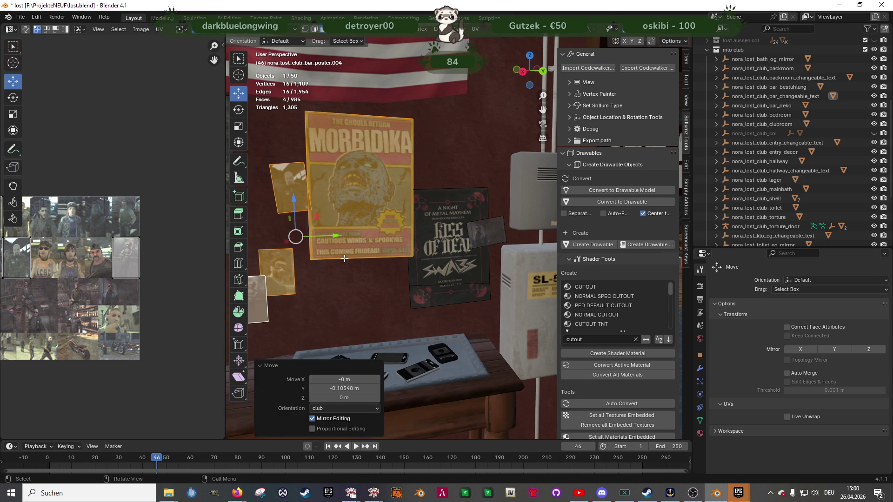
pyautogui.press('Tab')
pyautogui.scroll(2, 420, 289)
pyautogui.scroll(-3, 390, 284)
pyautogui.moveTo(404, 267)
pyautogui.mouseDown()
pyautogui.moveTo(375, 272)
pyautogui.moveTo(411, 310)
pyautogui.moveTo(424, 310)
pyautogui.moveTo(406, 299)
pyautogui.mouseUp()
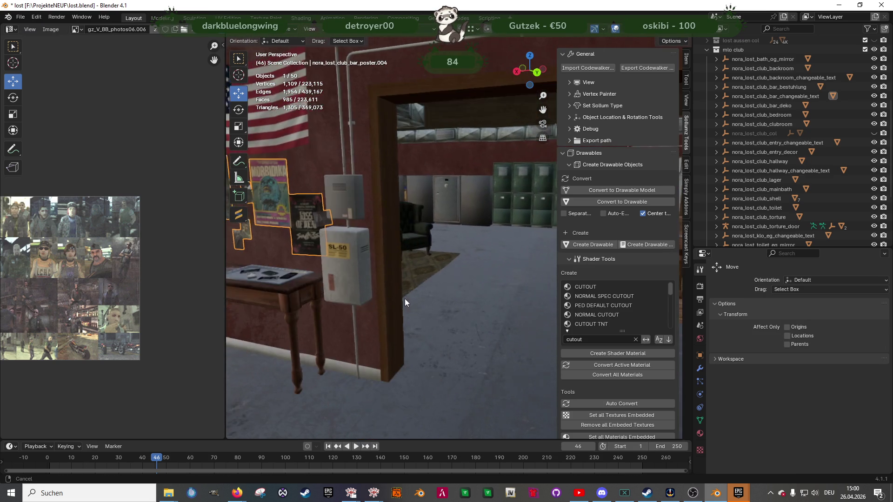
pyautogui.scroll(3, 440, 315)
pyautogui.scroll(-3, 423, 315)
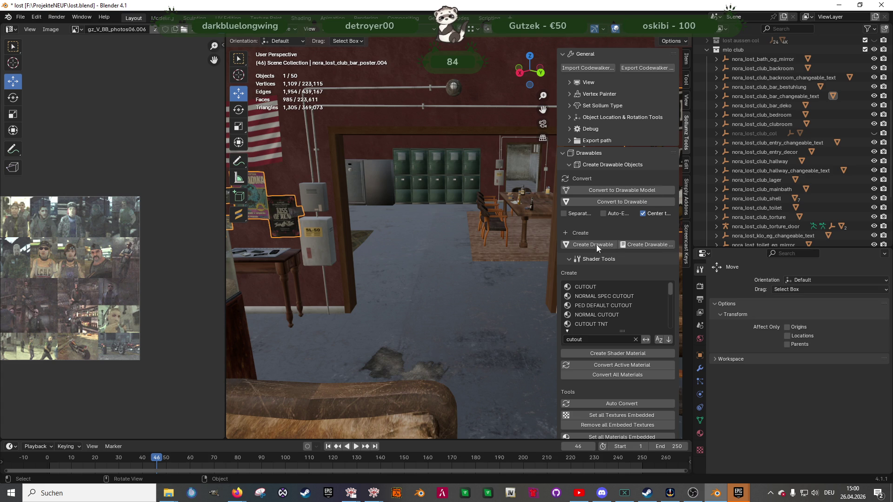
# Step: Select posters_games and the clubroom, then cancel the create-drawable file dialog
pyautogui.click(413, 231)
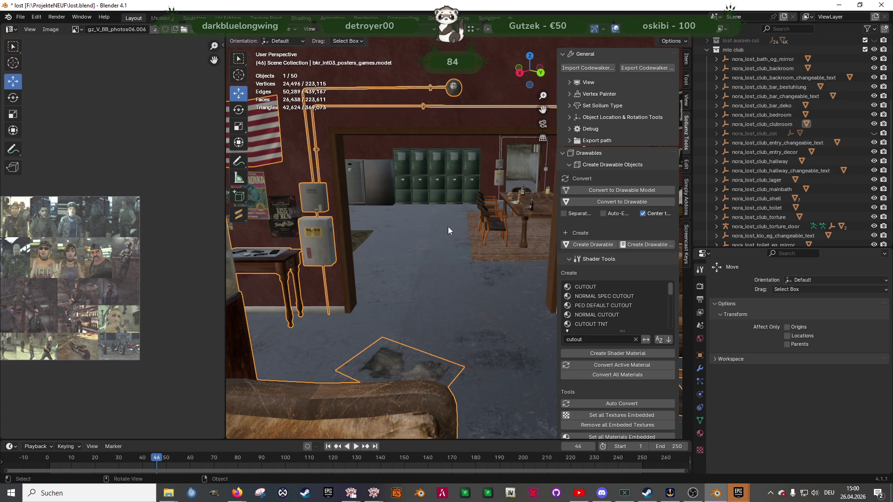
pyautogui.click(788, 124)
pyautogui.click(644, 245)
pyautogui.click(622, 354)
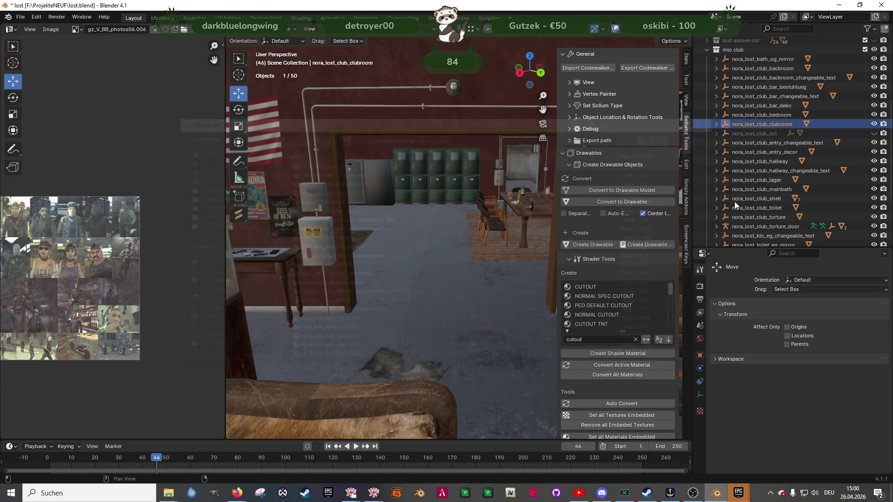
# Step: Export the bar's changeable text object to CodeWalker format
pyautogui.click(288, 217)
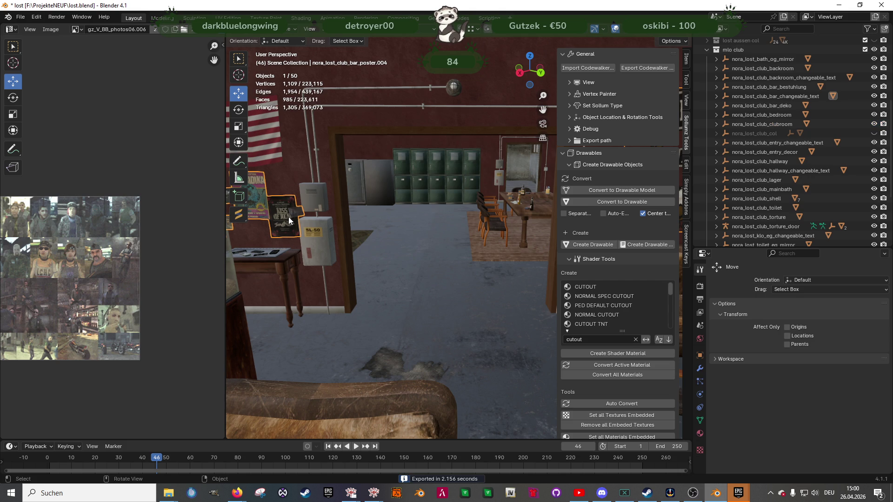
pyautogui.click(774, 96)
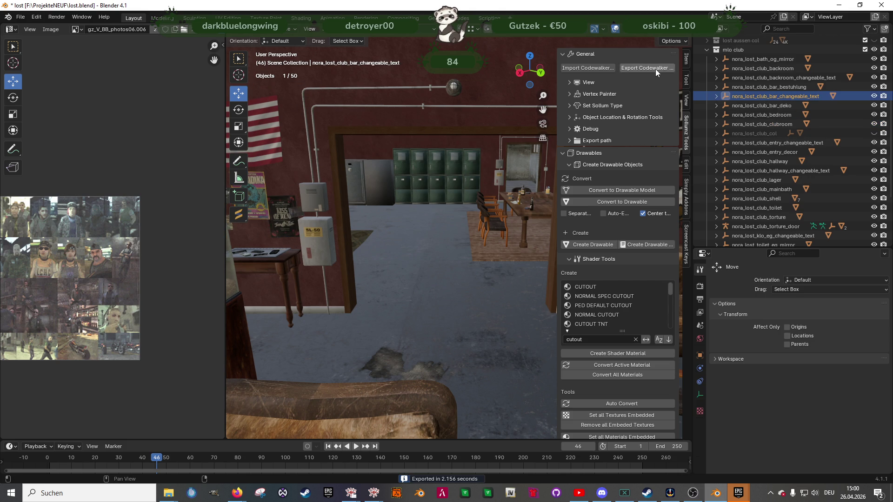
pyautogui.click(655, 69)
pyautogui.click(653, 357)
# Step: Export the clubhouse shell object to CodeWalker format
pyautogui.click(535, 149)
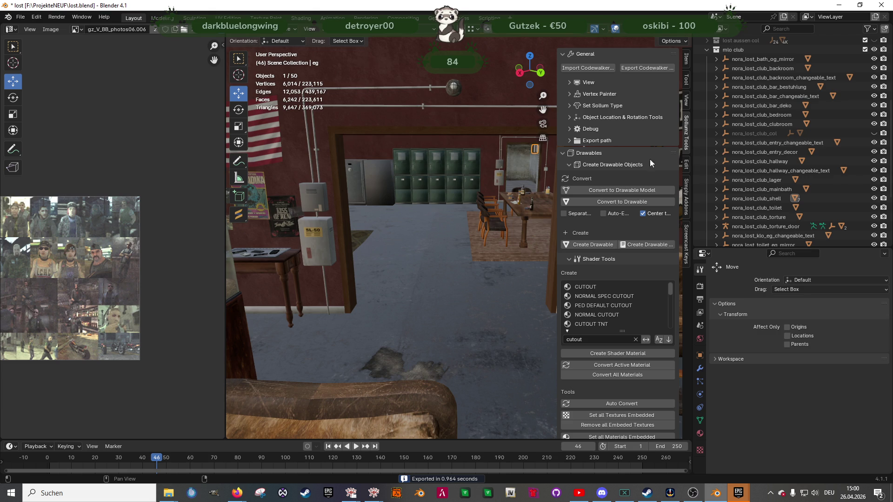
pyautogui.click(763, 198)
pyautogui.click(647, 68)
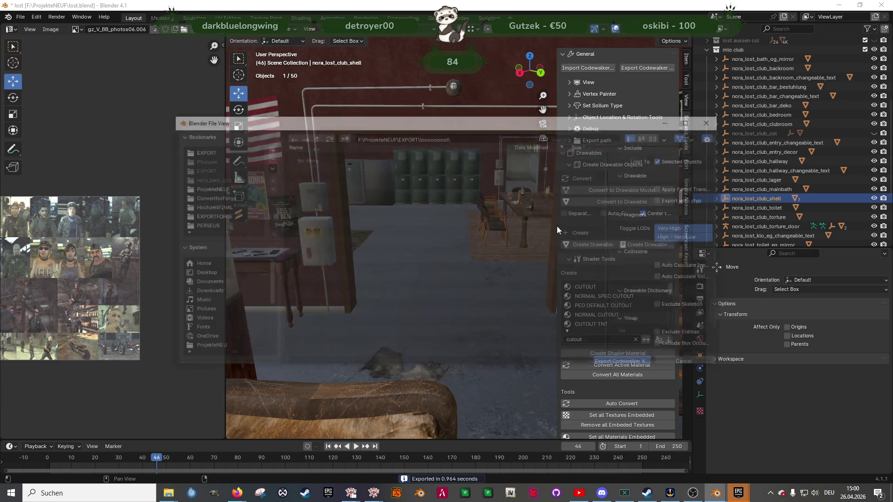
pyautogui.click(628, 358)
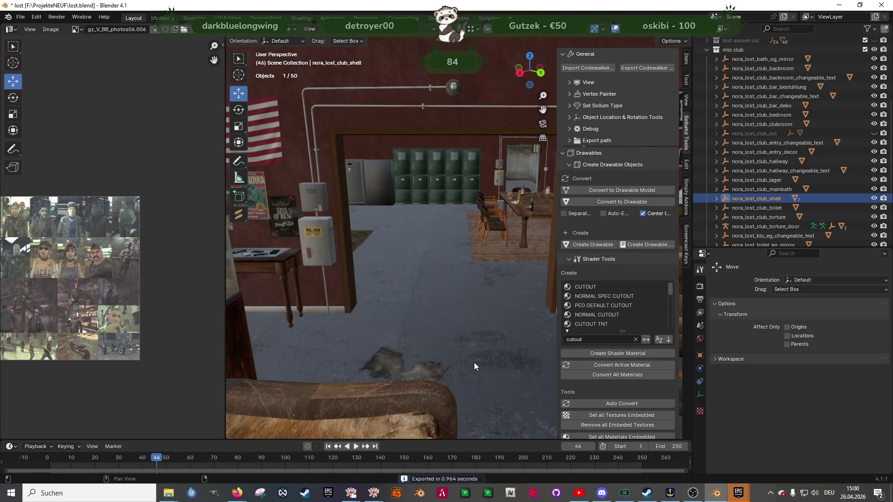
pyautogui.moveTo(381, 497)
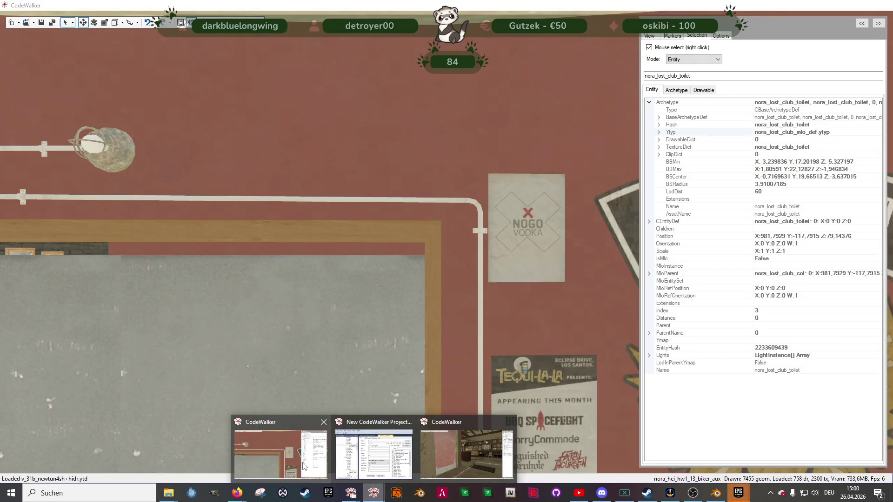
pyautogui.click(303, 465)
pyautogui.scroll(-5, 499, 356)
pyautogui.moveTo(487, 359)
pyautogui.mouseDown()
pyautogui.moveTo(312, 353)
pyautogui.moveTo(470, 332)
pyautogui.moveTo(435, 340)
pyautogui.moveTo(464, 338)
pyautogui.mouseUp()
pyautogui.scroll(3, 470, 331)
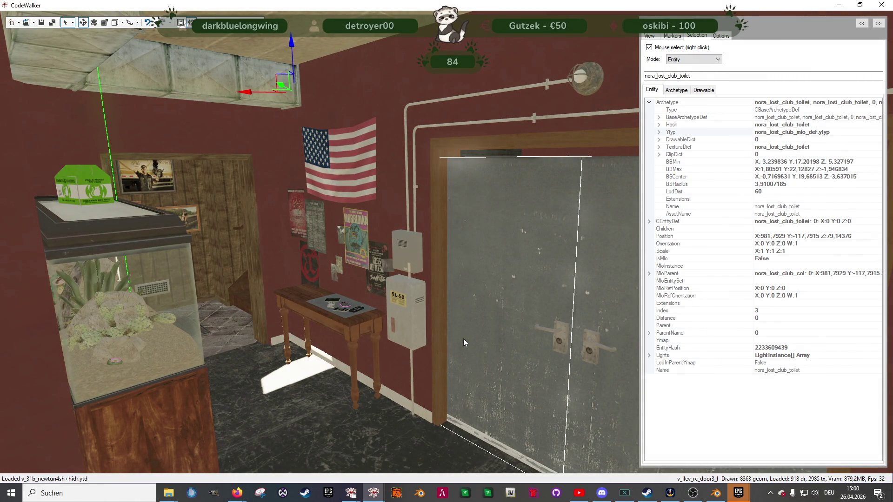
pyautogui.scroll(-2, 463, 338)
pyautogui.moveTo(463, 339)
pyautogui.mouseDown()
pyautogui.moveTo(351, 345)
pyautogui.moveTo(354, 334)
pyautogui.moveTo(389, 330)
pyautogui.moveTo(397, 315)
pyautogui.moveTo(336, 340)
pyautogui.moveTo(361, 331)
pyautogui.moveTo(209, 330)
pyautogui.moveTo(553, 331)
pyautogui.moveTo(602, 322)
pyautogui.moveTo(404, 321)
pyautogui.moveTo(385, 420)
pyautogui.moveTo(354, 325)
pyautogui.moveTo(341, 323)
pyautogui.mouseUp()
pyautogui.scroll(4, 355, 334)
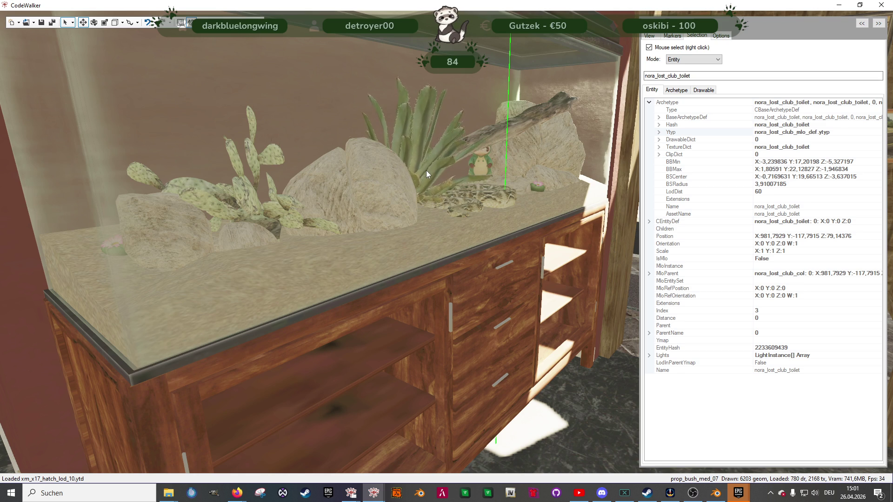
pyautogui.click(715, 494)
pyautogui.moveTo(372, 272)
pyautogui.mouseDown()
pyautogui.moveTo(421, 278)
pyautogui.moveTo(399, 283)
pyautogui.moveTo(412, 308)
pyautogui.moveTo(433, 315)
pyautogui.moveTo(366, 314)
pyautogui.moveTo(414, 275)
pyautogui.moveTo(370, 272)
pyautogui.moveTo(417, 264)
pyautogui.moveTo(367, 292)
pyautogui.moveTo(521, 230)
pyautogui.moveTo(321, 286)
pyautogui.moveTo(566, 248)
pyautogui.moveTo(389, 263)
pyautogui.moveTo(374, 236)
pyautogui.moveTo(374, 245)
pyautogui.mouseUp()
# Step: In Edit Mode on the terrarium cactus, select all faces using the agave leaf material
pyautogui.click(375, 231)
pyautogui.press('Tab')
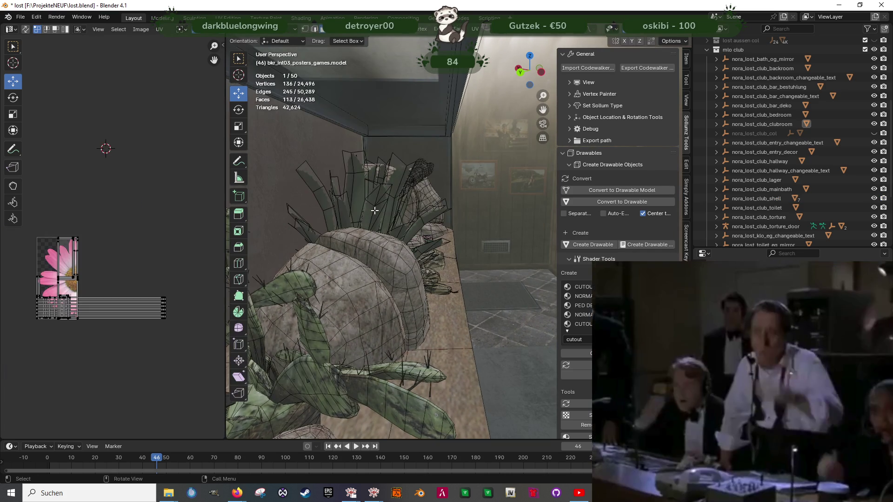
pyautogui.moveTo(375, 210)
pyautogui.mouseDown()
pyautogui.moveTo(436, 150)
pyautogui.moveTo(396, 197)
pyautogui.moveTo(417, 206)
pyautogui.moveTo(394, 183)
pyautogui.moveTo(406, 150)
pyautogui.mouseUp()
pyautogui.click(389, 84)
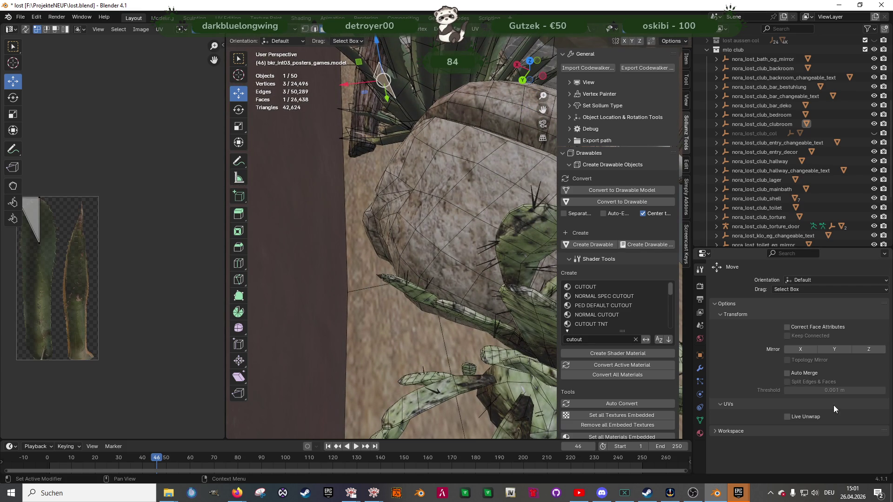
pyautogui.click(700, 434)
pyautogui.click(804, 468)
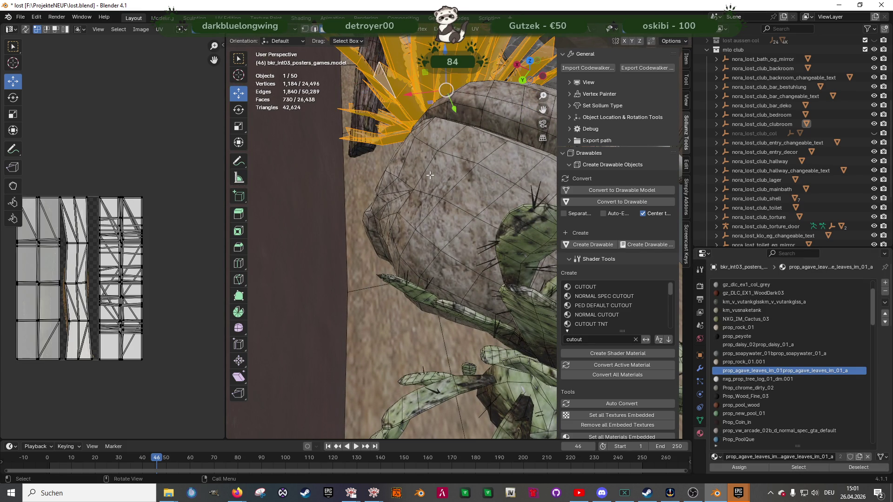
# Step: In Vertex Paint mode, add a new black colour attribute named color 2
pyautogui.click(267, 31)
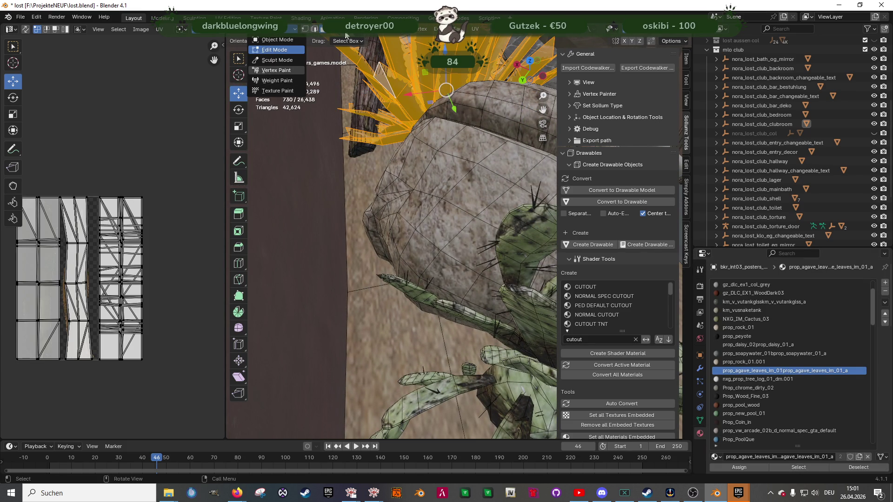
pyautogui.click(270, 74)
pyautogui.click(472, 31)
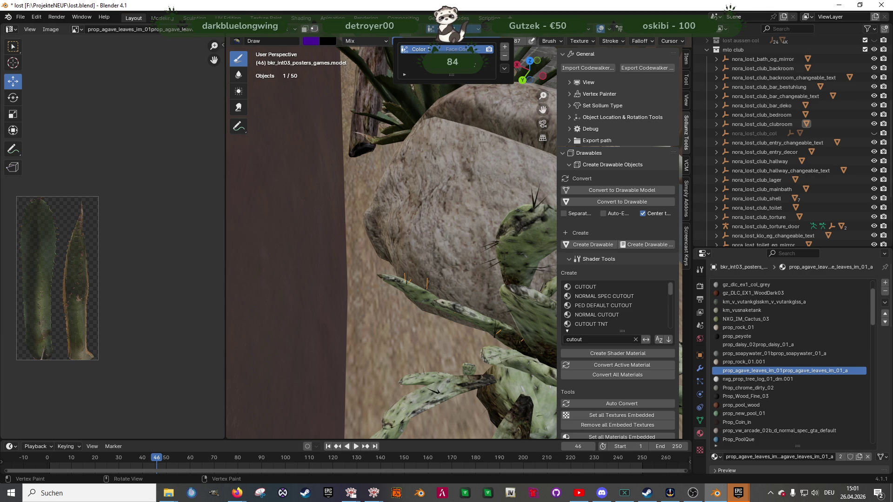
pyautogui.click(505, 48)
pyautogui.write('color 2')
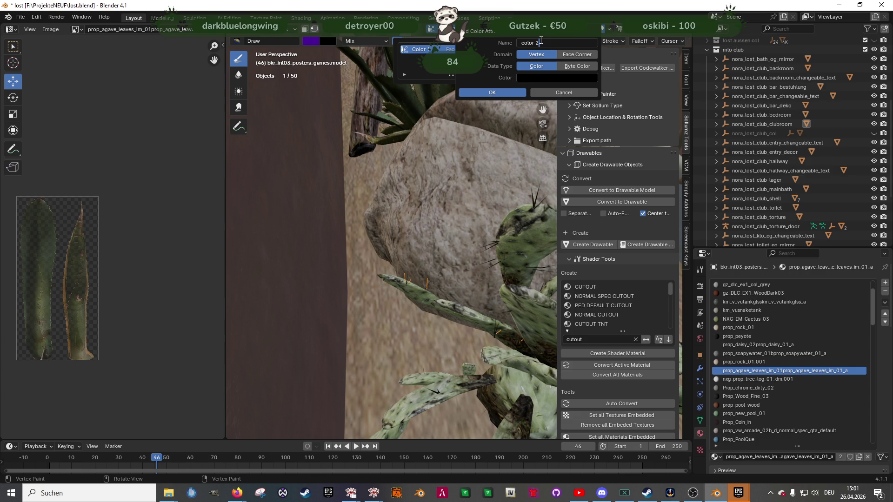
pyautogui.click(493, 93)
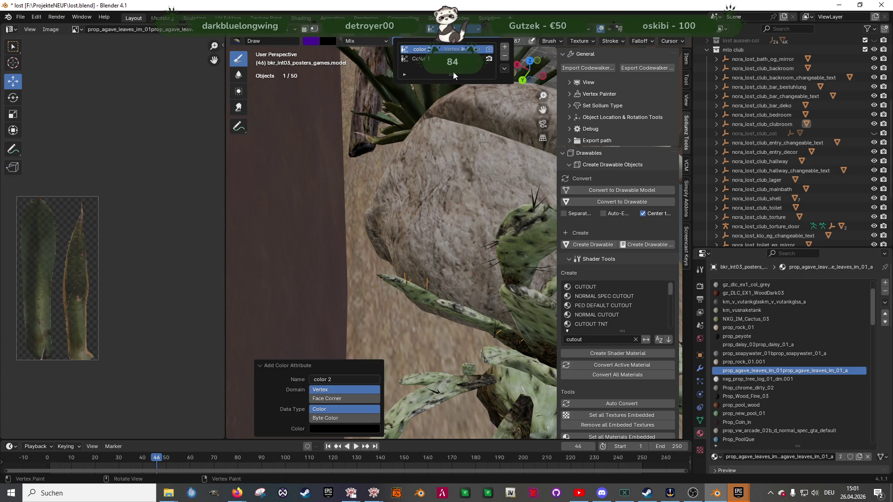
pyautogui.click(427, 59)
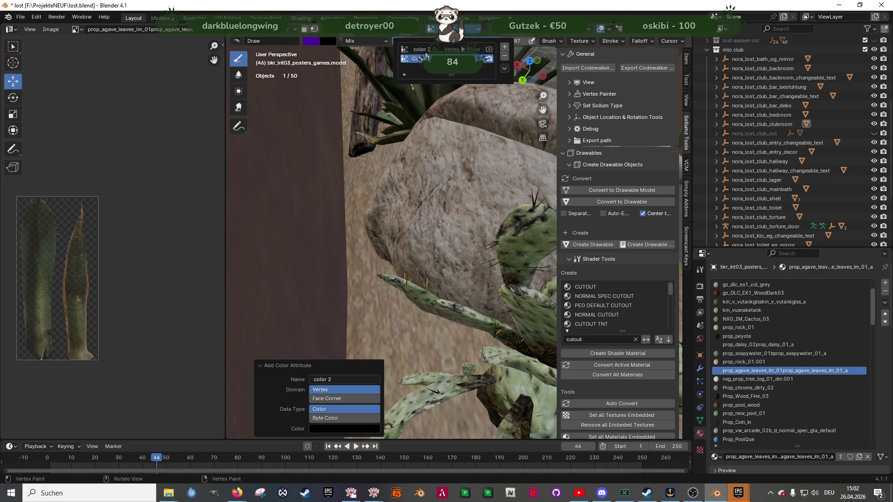
# Step: Compare Color 1 and color 2 in vertex-colour view, leaving color 2 active
pyautogui.hotkey('shift', '`')
pyautogui.press('w')
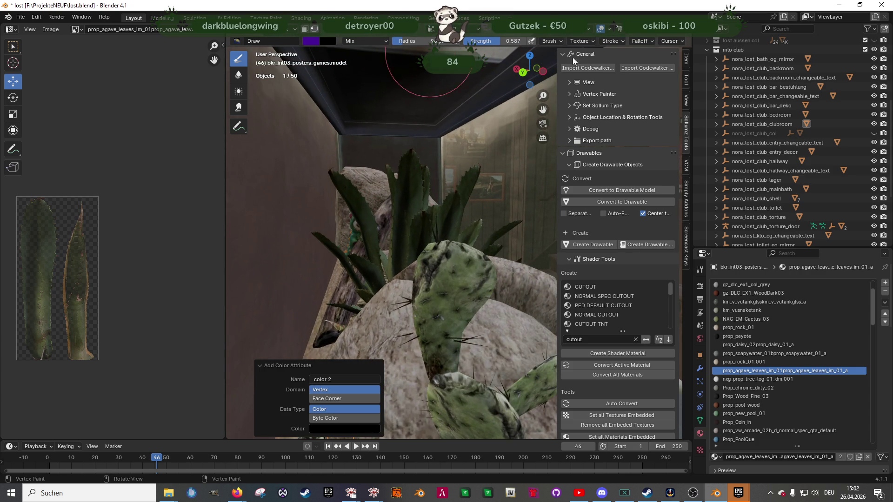
pyautogui.press('z')
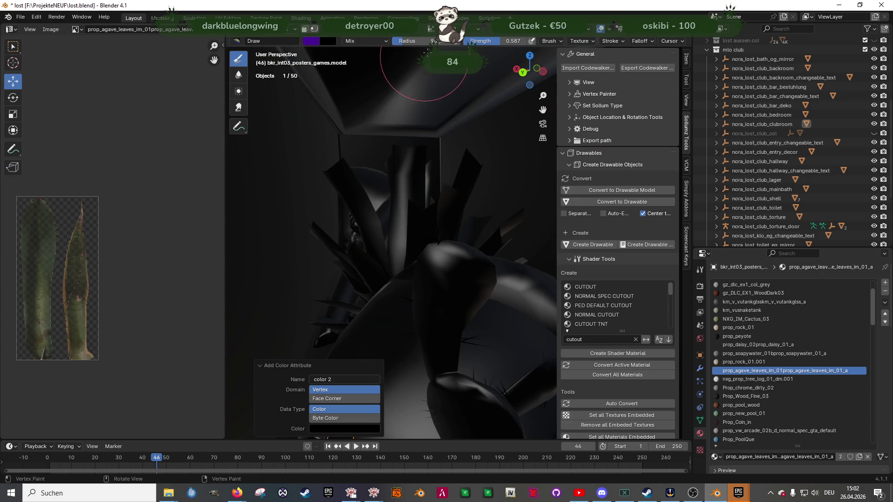
pyautogui.click(467, 30)
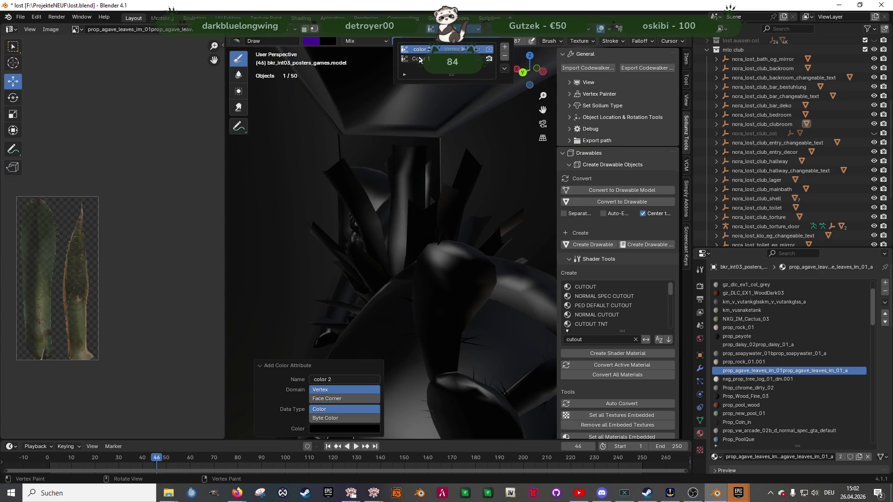
pyautogui.click(420, 59)
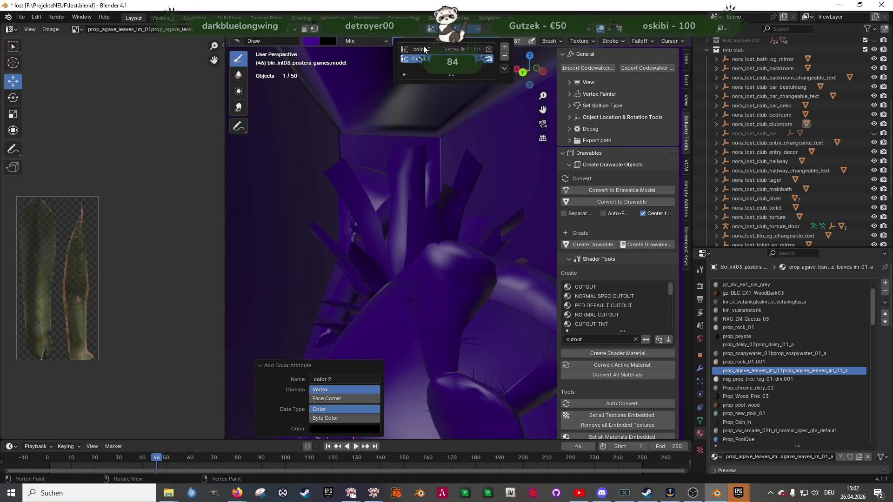
pyautogui.click(424, 50)
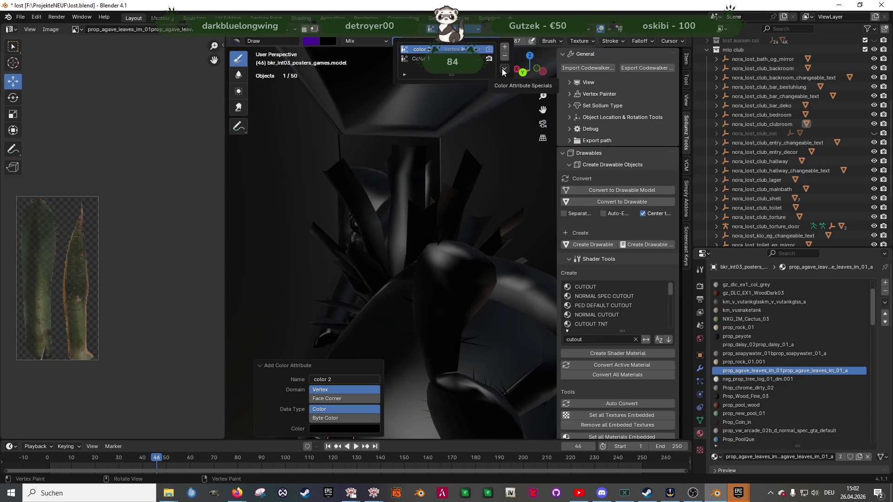
pyautogui.click(420, 59)
pyautogui.click(424, 50)
pyautogui.click(420, 59)
pyautogui.click(428, 49)
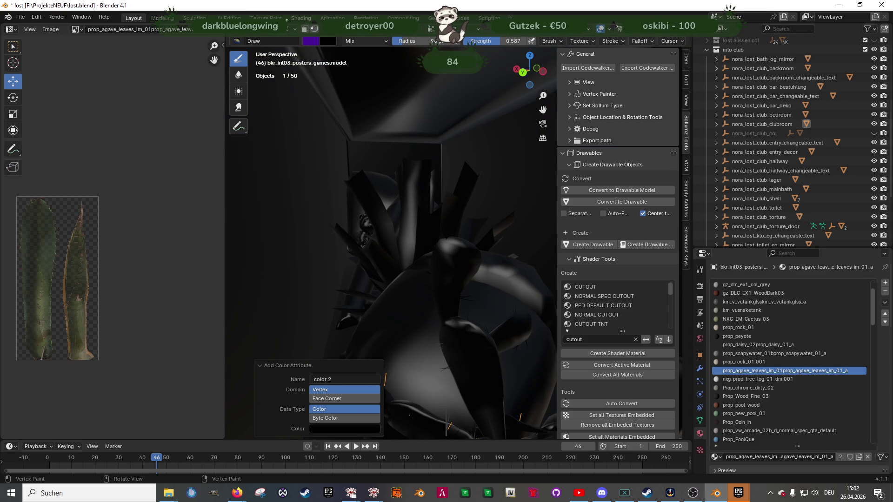
# Step: Return to Object Mode and re-export nora_lost_club_clubroom for CodeWalker
pyautogui.click(279, 29)
pyautogui.click(267, 41)
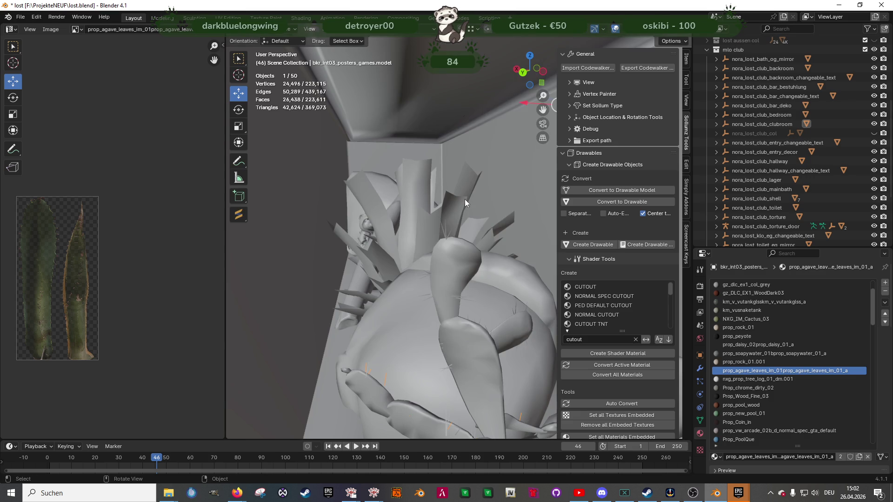
pyautogui.scroll(5, 465, 197)
pyautogui.scroll(-5, 479, 216)
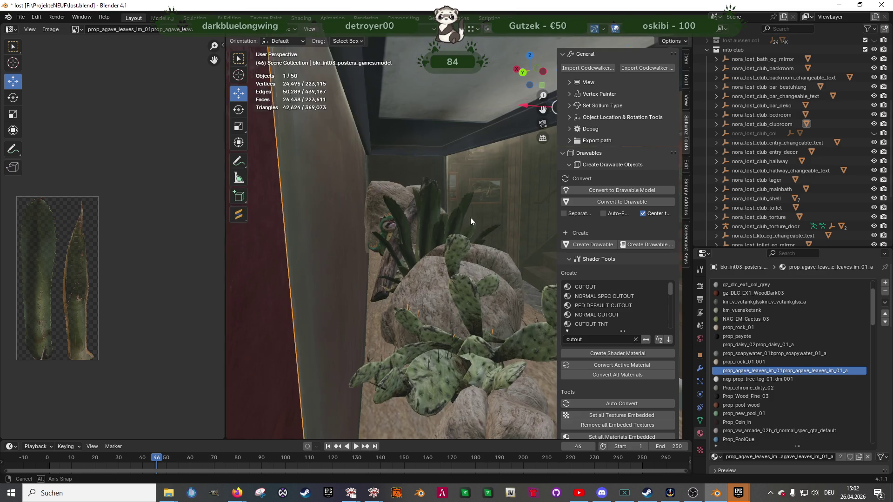
pyautogui.click(783, 124)
pyautogui.click(647, 68)
pyautogui.click(619, 357)
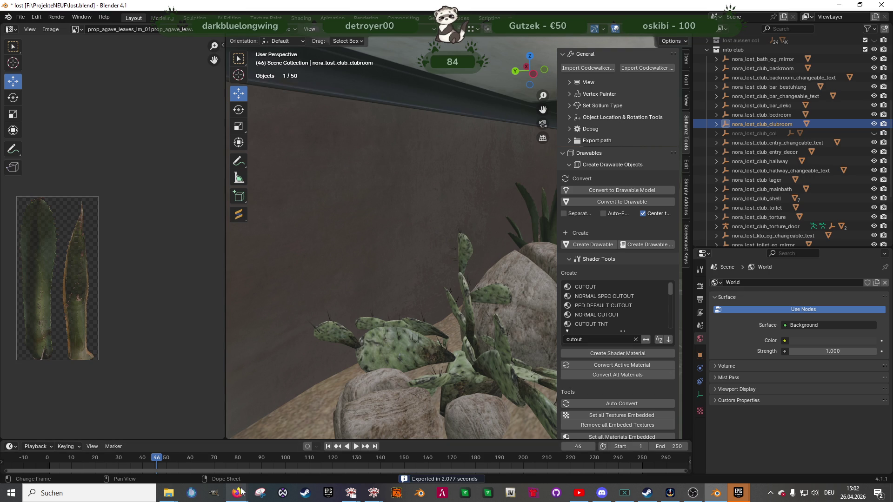
pyautogui.scroll(-10, 418, 336)
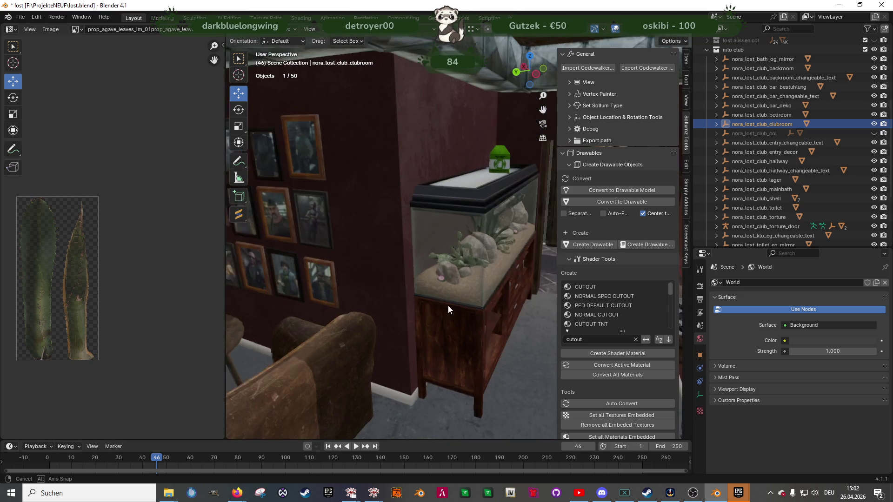
# Step: Walk from the bar through the poster hallway to the locker room, then switch to Forge
pyautogui.moveTo(379, 496)
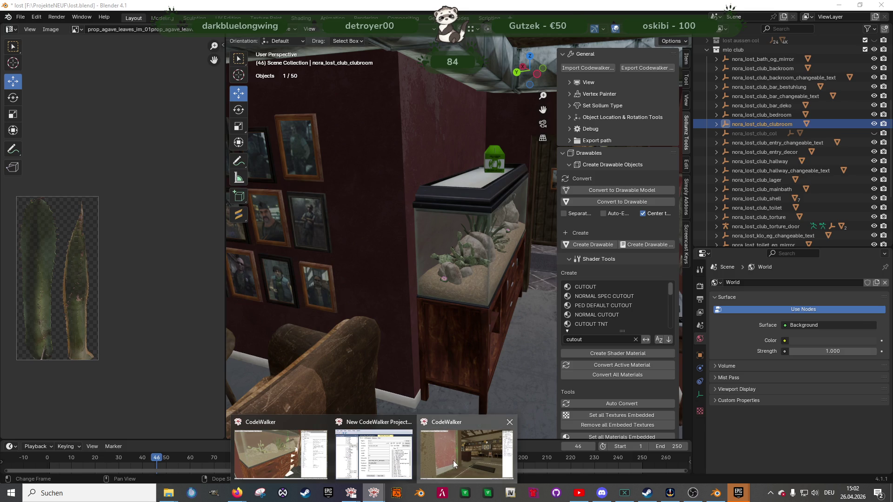
pyautogui.click(453, 460)
pyautogui.press('w')
pyautogui.moveTo(489, 286)
pyautogui.mouseDown()
pyautogui.moveTo(367, 297)
pyautogui.moveTo(398, 328)
pyautogui.moveTo(295, 322)
pyautogui.moveTo(414, 316)
pyautogui.moveTo(362, 310)
pyautogui.moveTo(438, 315)
pyautogui.moveTo(403, 311)
pyautogui.moveTo(381, 314)
pyautogui.moveTo(431, 322)
pyautogui.moveTo(457, 340)
pyautogui.moveTo(381, 326)
pyautogui.moveTo(336, 363)
pyautogui.moveTo(416, 278)
pyautogui.moveTo(496, 301)
pyautogui.moveTo(573, 287)
pyautogui.moveTo(627, 305)
pyautogui.moveTo(426, 325)
pyautogui.moveTo(588, 317)
pyautogui.moveTo(579, 297)
pyautogui.moveTo(511, 316)
pyautogui.mouseUp()
pyautogui.press('w')
pyautogui.press('w')
pyautogui.press('w')
pyautogui.press('w')
pyautogui.rightClick(416, 278)
pyautogui.press('w')
pyautogui.press('s')
pyautogui.press('w')
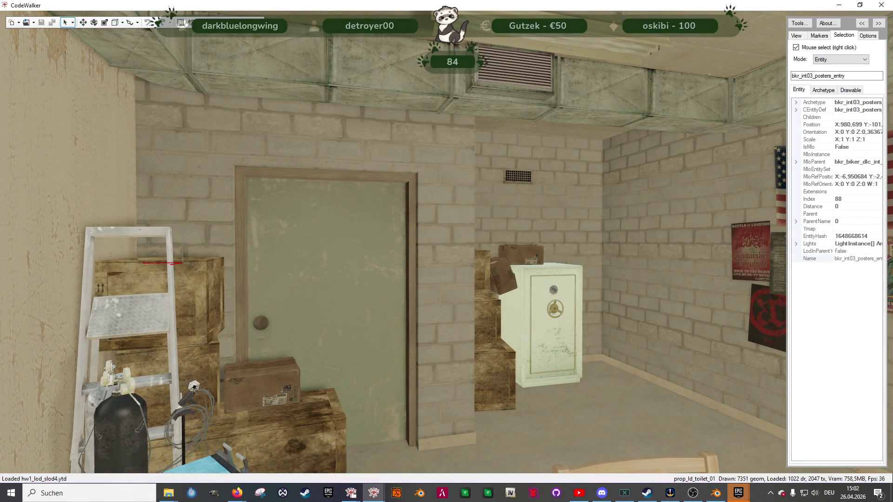
pyautogui.hotkey('alt', 'Tab')
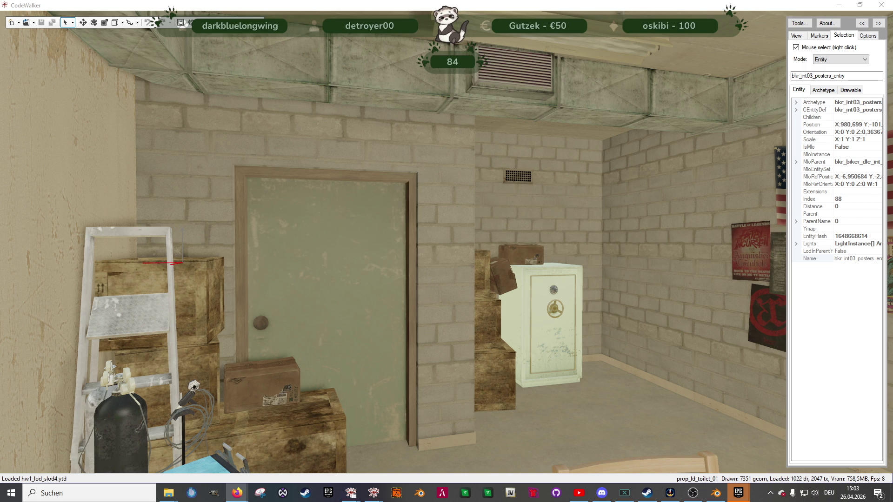
pyautogui.hotkey('alt', 'Tab')
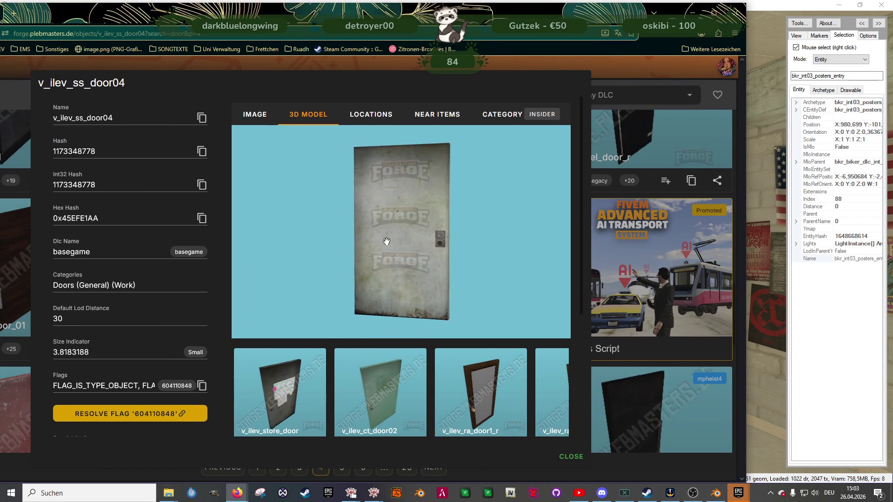
# Step: Inspect the v_ilev_ss_door04 model and copy its name from the Forge page
pyautogui.moveTo(452, 257); pyautogui.dragTo(377, 261)
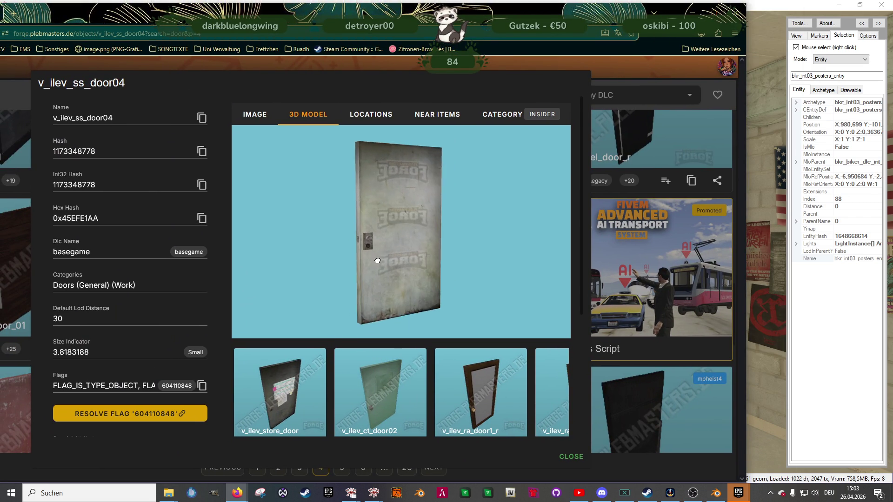
pyautogui.scroll(5, 378, 251)
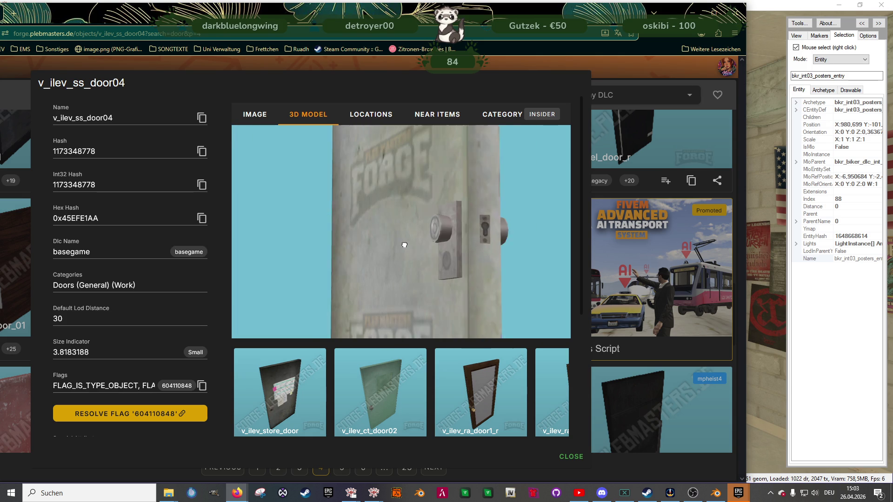
pyautogui.click(202, 118)
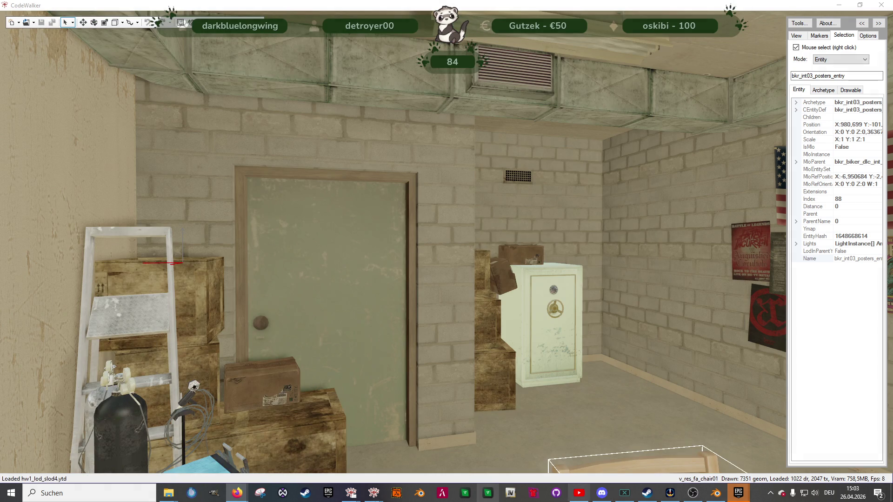
# Step: In the clubhouse interior window, select the white v_ilev_ss_door04 door by the toilet
pyautogui.moveTo(373, 493)
pyautogui.click(290, 461)
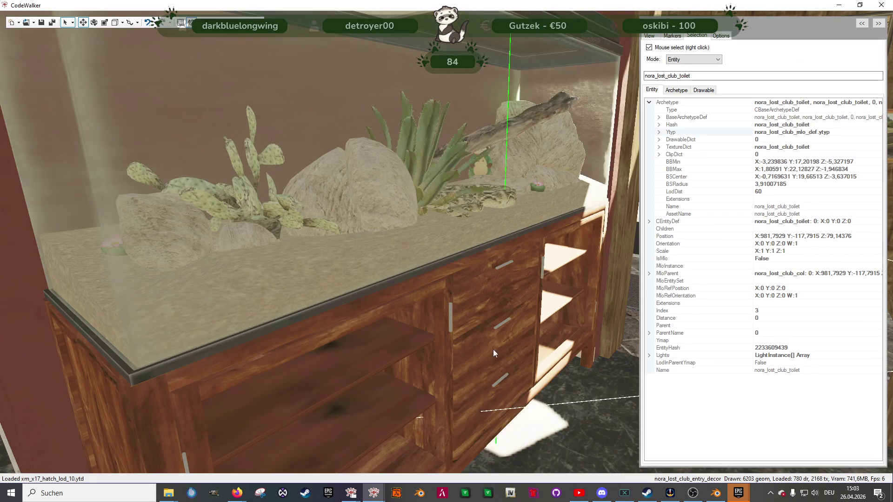
pyautogui.scroll(3, 402, 286)
pyautogui.moveTo(402, 286)
pyautogui.mouseDown()
pyautogui.moveTo(375, 261)
pyautogui.moveTo(498, 297)
pyautogui.mouseUp()
pyautogui.rightClick(498, 297)
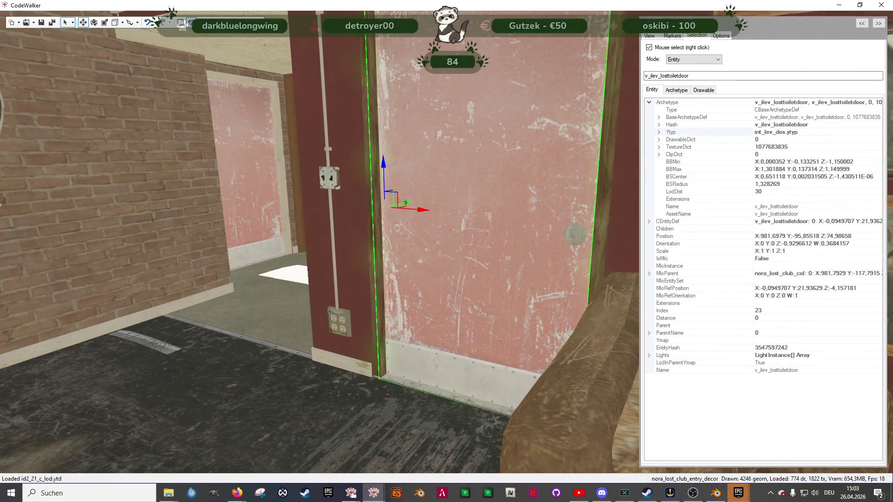
pyautogui.scroll(-3, 426, 274)
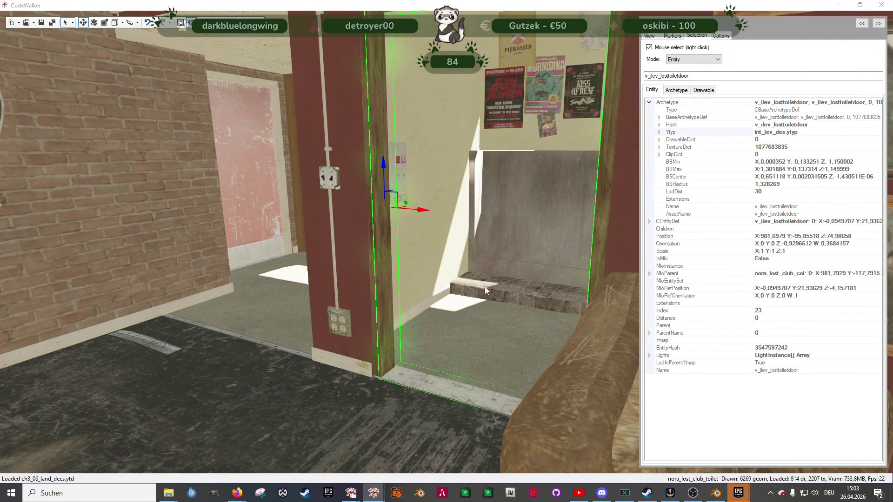
pyautogui.moveTo(426, 274)
pyautogui.mouseDown()
pyautogui.moveTo(478, 270)
pyautogui.moveTo(439, 266)
pyautogui.mouseUp()
pyautogui.scroll(-3, 477, 270)
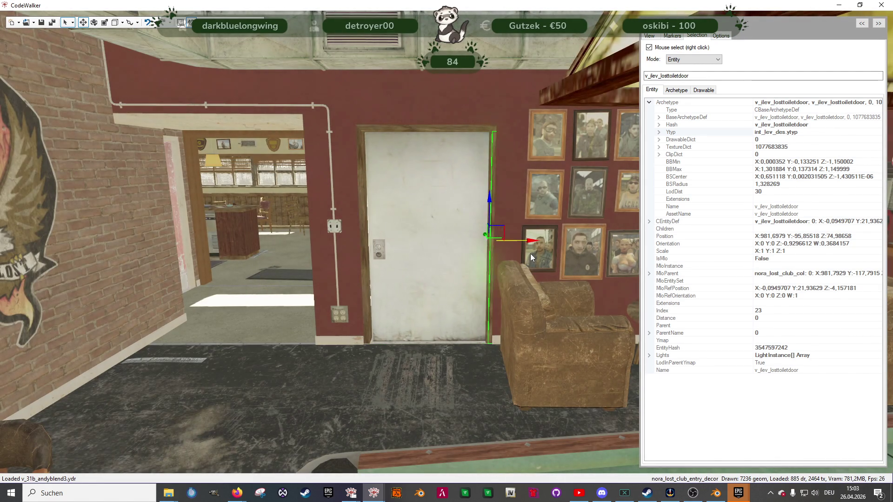
pyautogui.rightClick(423, 256)
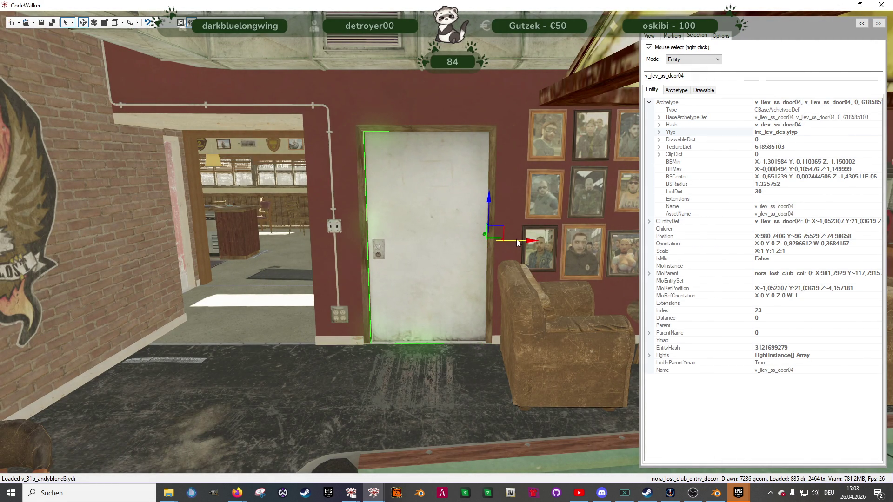
# Step: Swing the white door open on its hinge, then undo the rotation
pyautogui.press('w')
pyautogui.moveTo(422, 343)
pyautogui.mouseDown()
pyautogui.moveTo(418, 350)
pyautogui.moveTo(442, 351)
pyautogui.moveTo(476, 331)
pyautogui.moveTo(447, 370)
pyautogui.moveTo(482, 295)
pyautogui.mouseUp()
pyautogui.press('s')
pyautogui.press('e')
pyautogui.moveTo(550, 149)
pyautogui.mouseDown()
pyautogui.moveTo(592, 133)
pyautogui.moveTo(551, 120)
pyautogui.mouseUp()
pyautogui.press('w')
pyautogui.hotkey('ctrl', 'z')
pyautogui.hotkey('ctrl', 'z')
pyautogui.hotkey('ctrl', 'z')
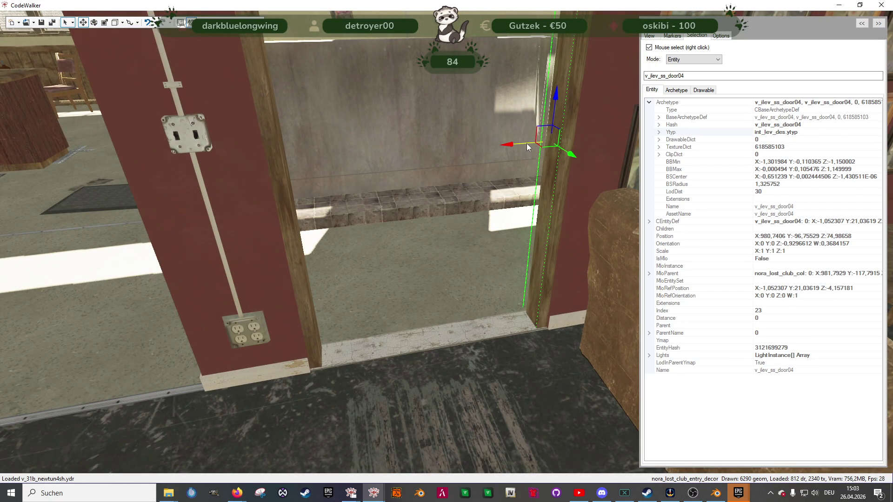
pyautogui.hotkey('ctrl', 'z')
pyautogui.hotkey('ctrl', 'z')
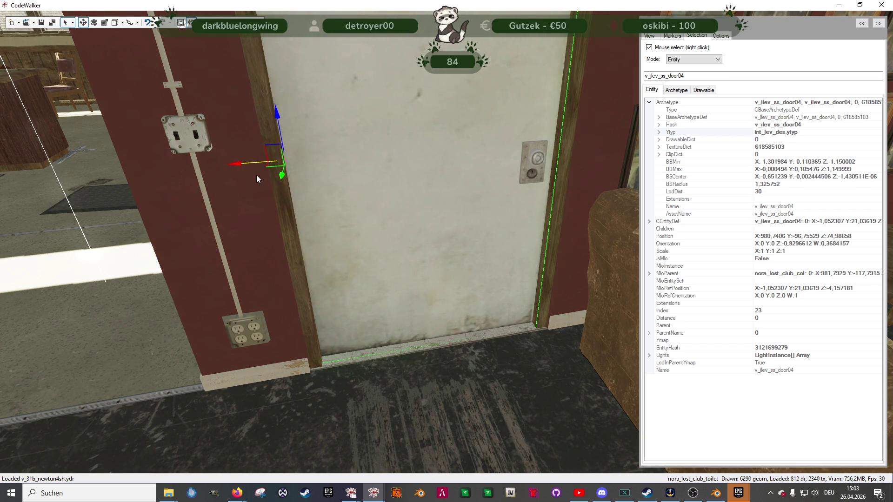
# Step: Nudge the door slightly along its green axis and turn it a little in the frame
pyautogui.moveTo(272, 188)
pyautogui.mouseDown()
pyautogui.moveTo(403, 283)
pyautogui.moveTo(439, 294)
pyautogui.moveTo(359, 245)
pyautogui.mouseUp()
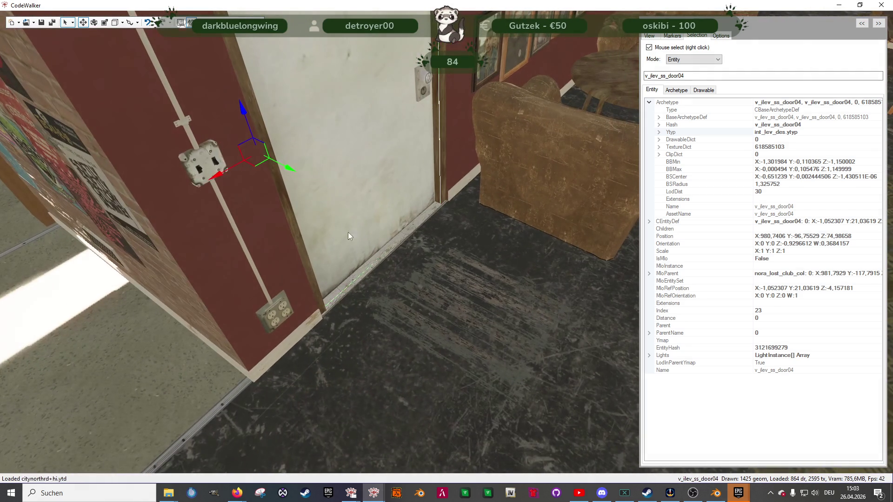
pyautogui.moveTo(288, 168); pyautogui.dragTo(295, 168)
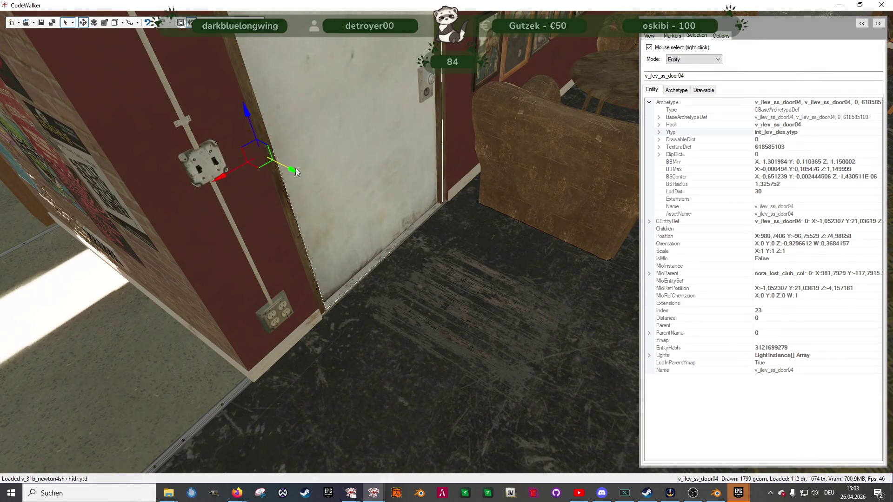
pyautogui.press('e')
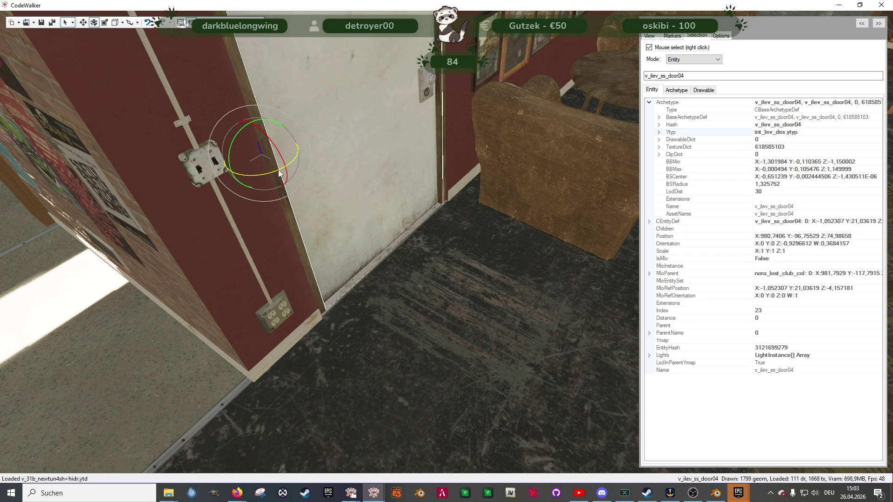
pyautogui.moveTo(279, 173); pyautogui.dragTo(280, 174)
pyautogui.press('w')
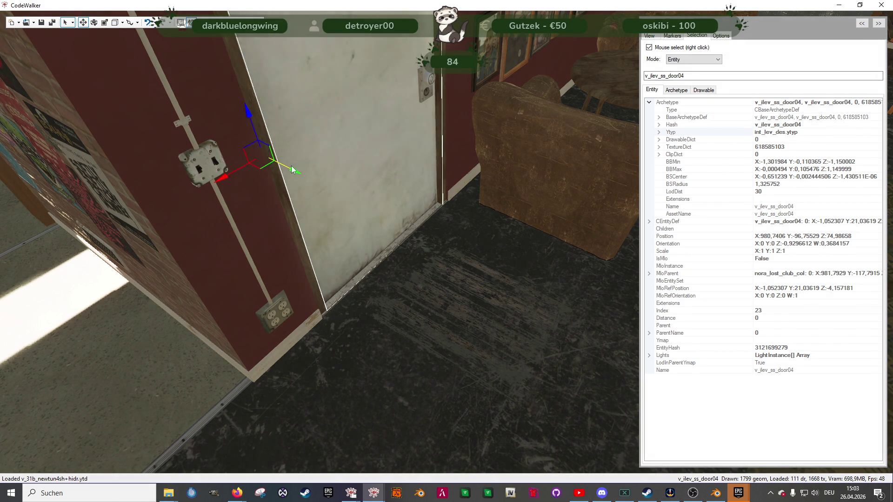
pyautogui.moveTo(291, 166)
pyautogui.mouseDown()
pyautogui.moveTo(423, 228)
pyautogui.moveTo(378, 188)
pyautogui.moveTo(370, 208)
pyautogui.moveTo(154, 209)
pyautogui.moveTo(369, 214)
pyautogui.moveTo(352, 187)
pyautogui.moveTo(236, 208)
pyautogui.moveTo(241, 236)
pyautogui.mouseUp()
pyautogui.scroll(3, 370, 208)
pyautogui.rightClick(241, 235)
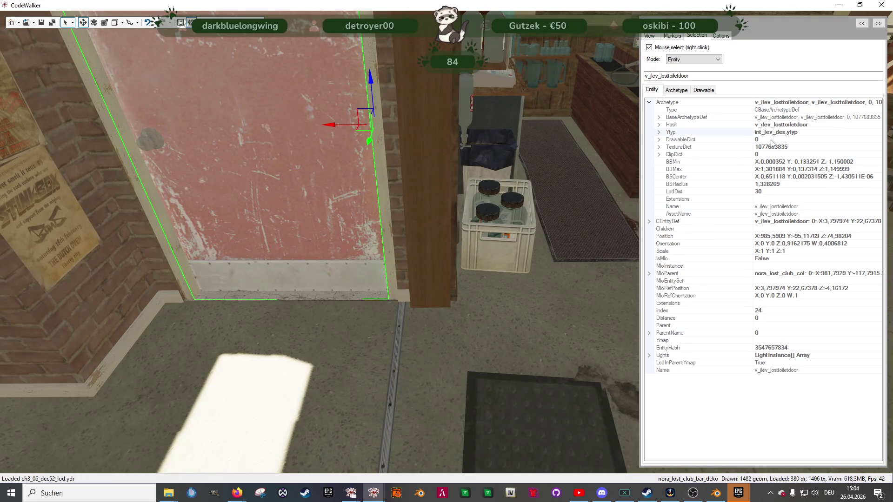
# Step: Swap the red door for v_ilev_ss_door04 and rotate it 180° using 180° snapping
pyautogui.hotkey('ctrl', 'z')
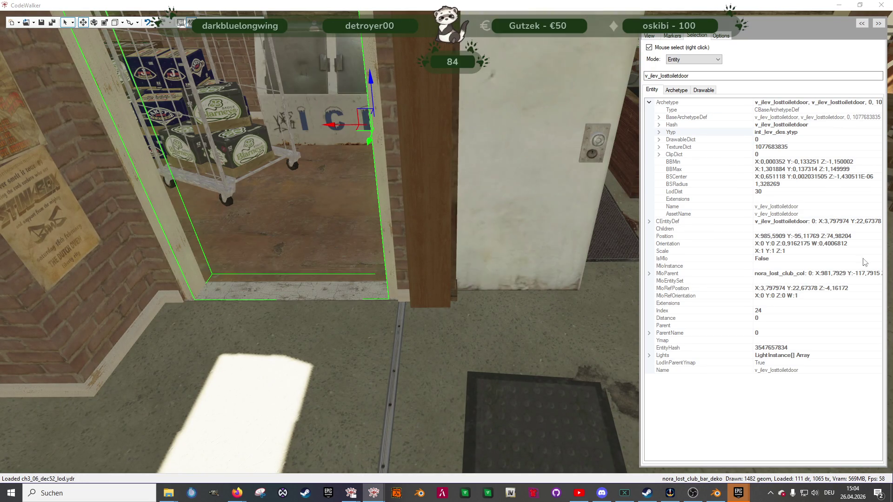
pyautogui.press('e')
pyautogui.click(721, 35)
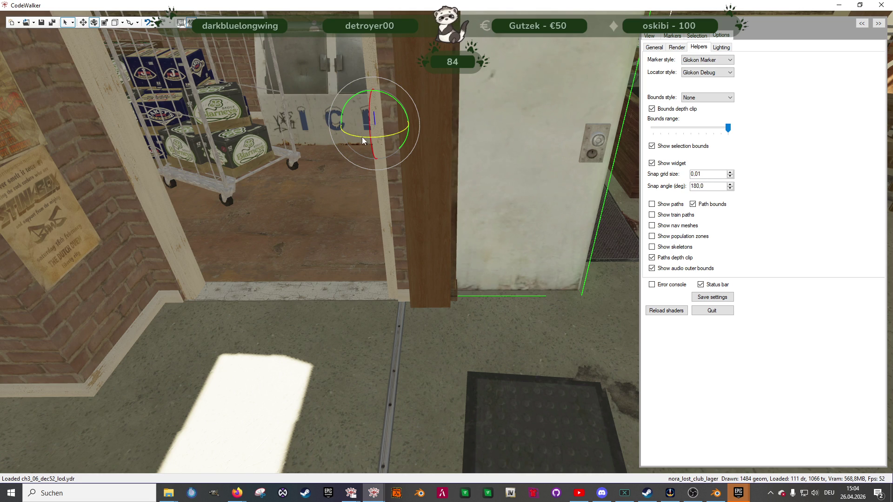
pyautogui.click(395, 120)
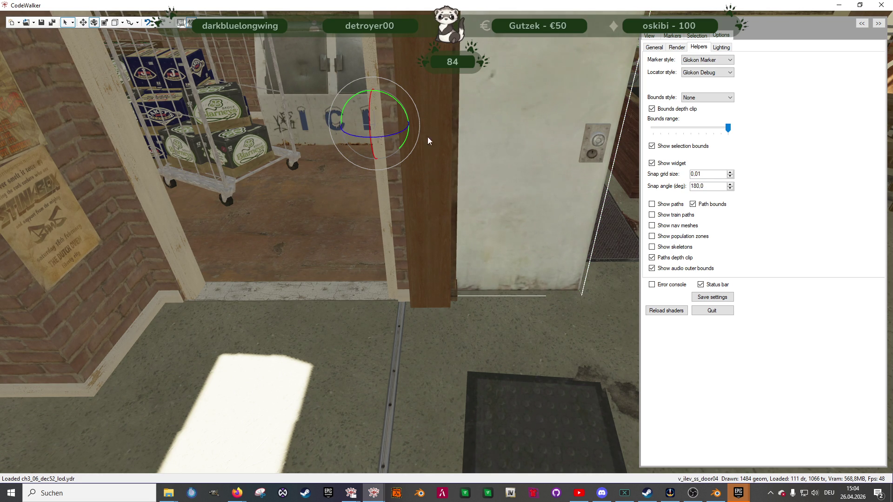
pyautogui.moveTo(399, 138); pyautogui.dragTo(412, 121)
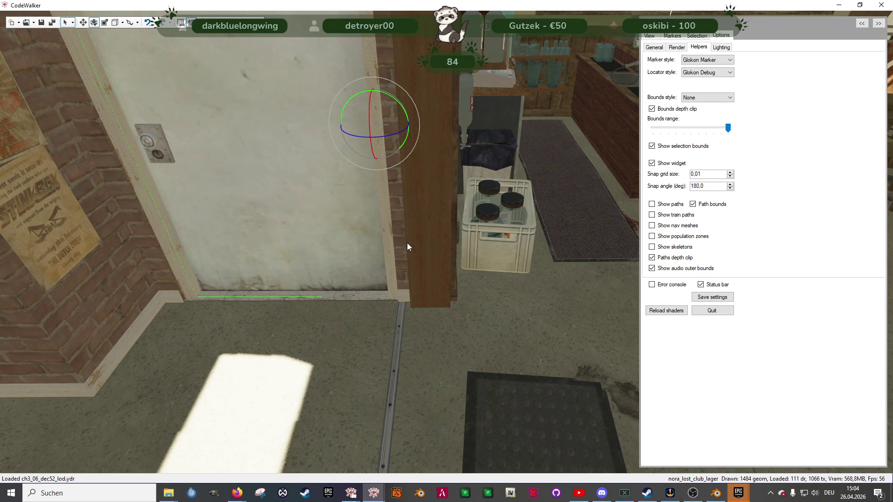
# Step: Nudge the new door sideways in its frame and look over the backroom walls
pyautogui.click(658, 37)
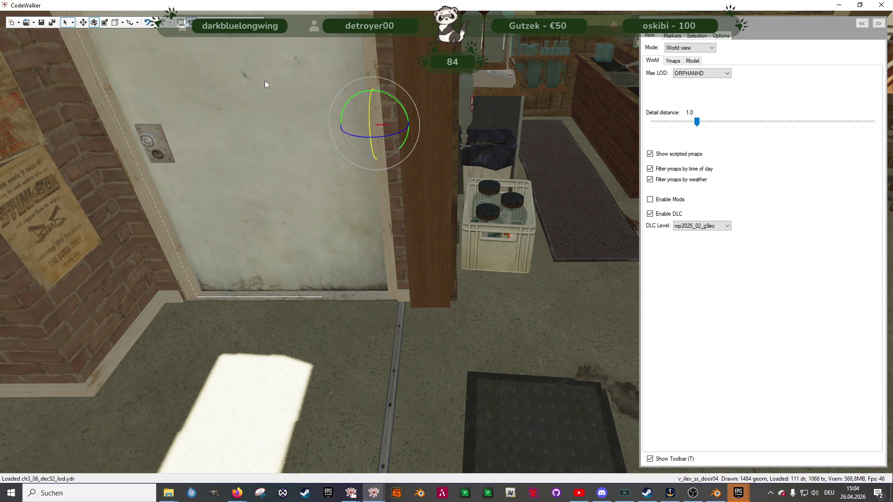
pyautogui.click(83, 22)
pyautogui.press('a')
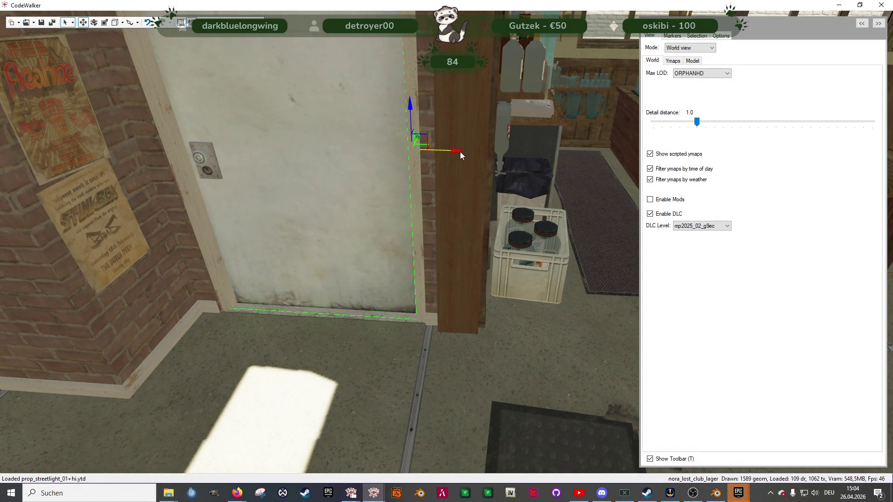
pyautogui.moveTo(461, 152); pyautogui.dragTo(459, 152)
pyautogui.moveTo(456, 247)
pyautogui.mouseDown()
pyautogui.moveTo(414, 224)
pyautogui.moveTo(389, 249)
pyautogui.moveTo(464, 278)
pyautogui.mouseUp()
pyautogui.moveTo(360, 274)
pyautogui.mouseDown()
pyautogui.moveTo(284, 246)
pyautogui.moveTo(389, 253)
pyautogui.moveTo(470, 288)
pyautogui.moveTo(582, 290)
pyautogui.moveTo(560, 270)
pyautogui.moveTo(444, 295)
pyautogui.moveTo(459, 284)
pyautogui.moveTo(537, 278)
pyautogui.moveTo(534, 250)
pyautogui.moveTo(507, 275)
pyautogui.moveTo(443, 280)
pyautogui.moveTo(478, 272)
pyautogui.moveTo(604, 279)
pyautogui.mouseUp()
pyautogui.press('s')
pyautogui.press('d')
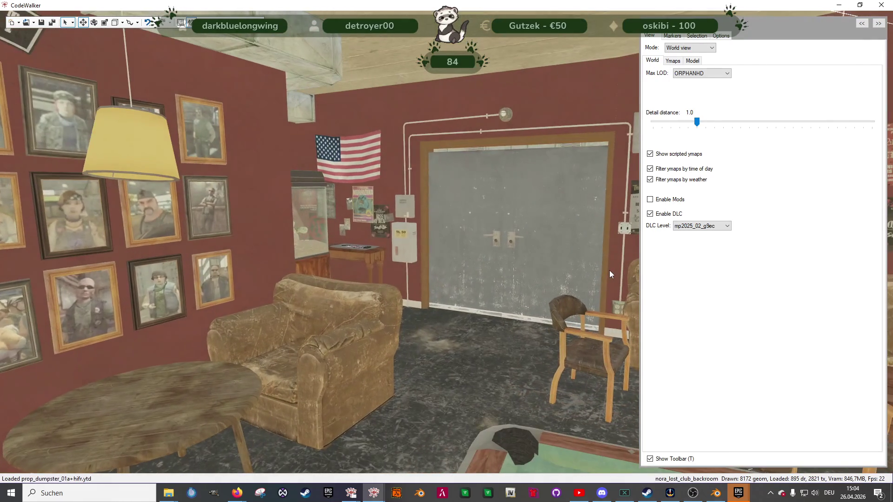
pyautogui.press('w')
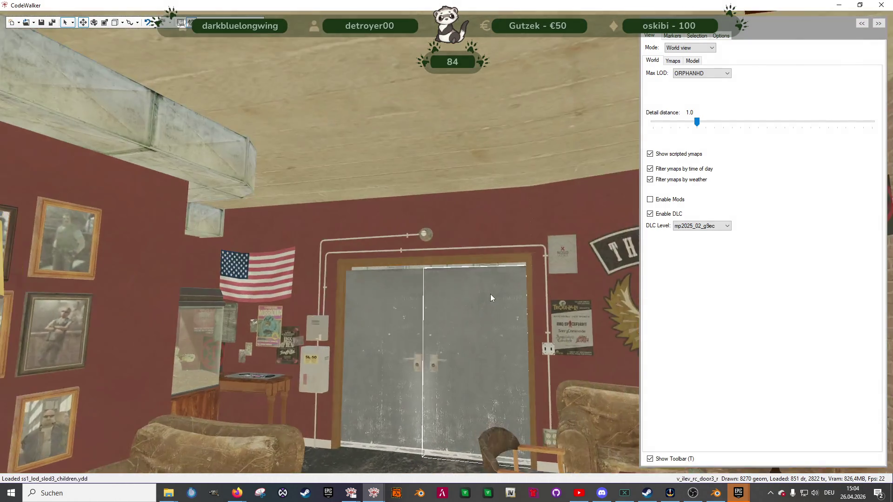
pyautogui.press('s')
pyautogui.press('w')
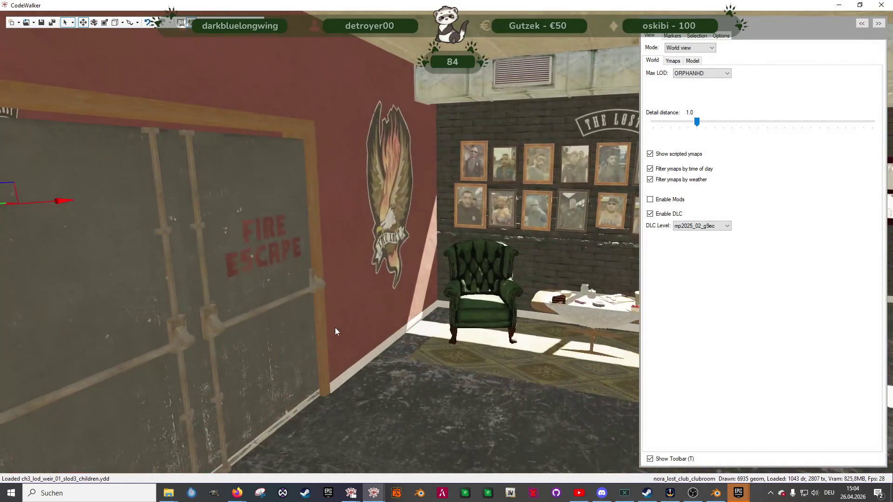
pyautogui.moveTo(335, 327)
pyautogui.mouseDown()
pyautogui.moveTo(370, 314)
pyautogui.moveTo(341, 341)
pyautogui.moveTo(505, 343)
pyautogui.moveTo(463, 369)
pyautogui.moveTo(424, 371)
pyautogui.mouseUp()
pyautogui.press('w')
pyautogui.press('s')
pyautogui.press('w')
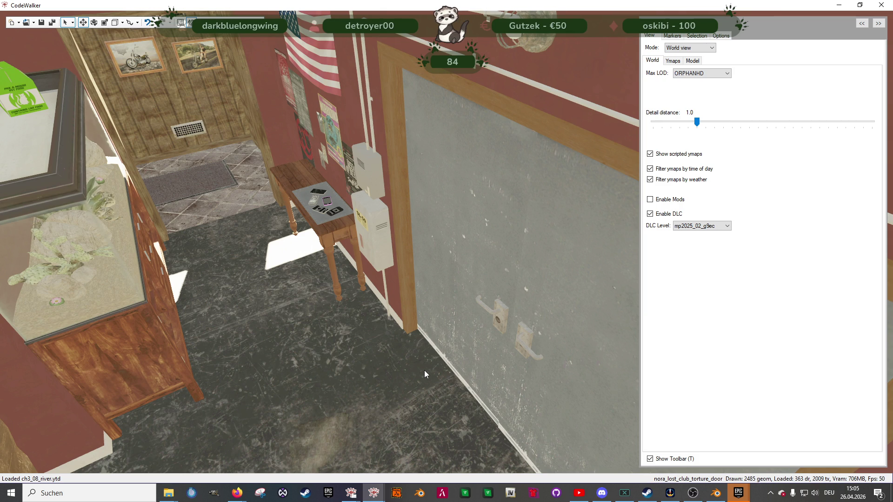
pyautogui.moveTo(381, 355)
pyautogui.mouseDown()
pyautogui.moveTo(256, 344)
pyautogui.moveTo(237, 332)
pyautogui.moveTo(435, 375)
pyautogui.moveTo(465, 366)
pyautogui.mouseUp()
pyautogui.press('w')
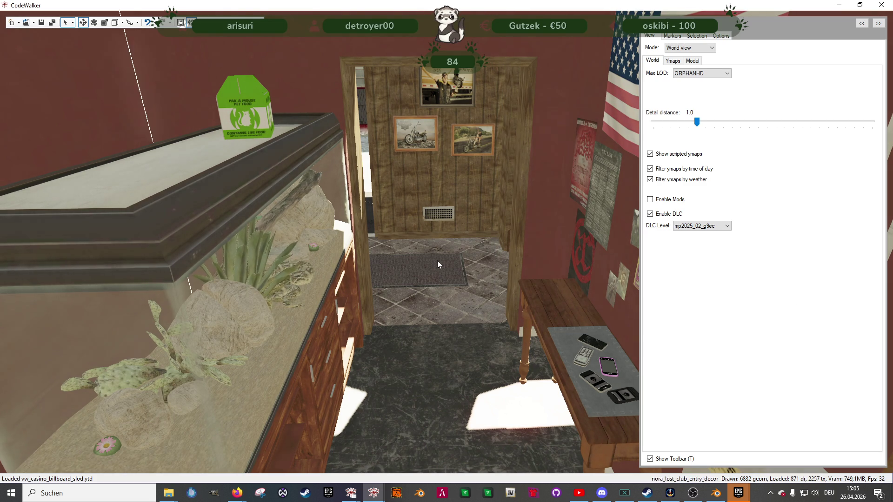
pyautogui.hotkey('alt', 'Tab')
# Step: Centre the project window and open Portal 8: 2 to 1 from the Portals list
pyautogui.moveTo(864, 132); pyautogui.dragTo(418, 106)
pyautogui.scroll(-2, 355, 298)
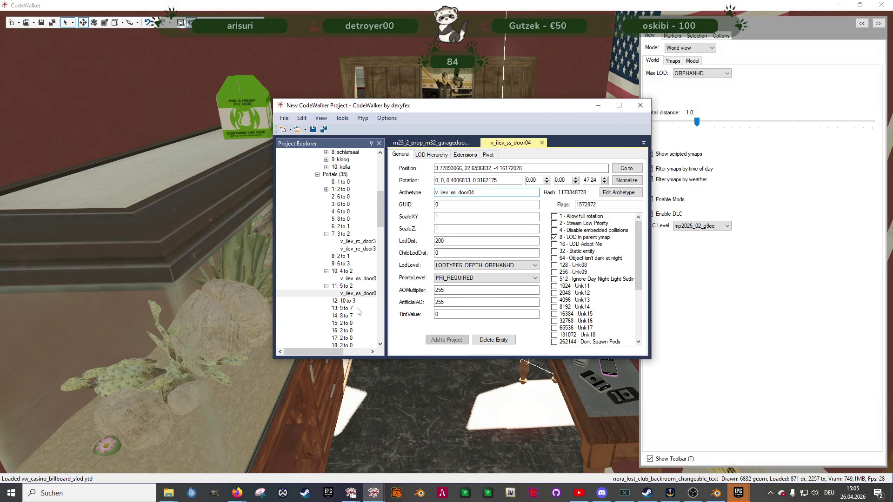
pyautogui.scroll(-1, 361, 306)
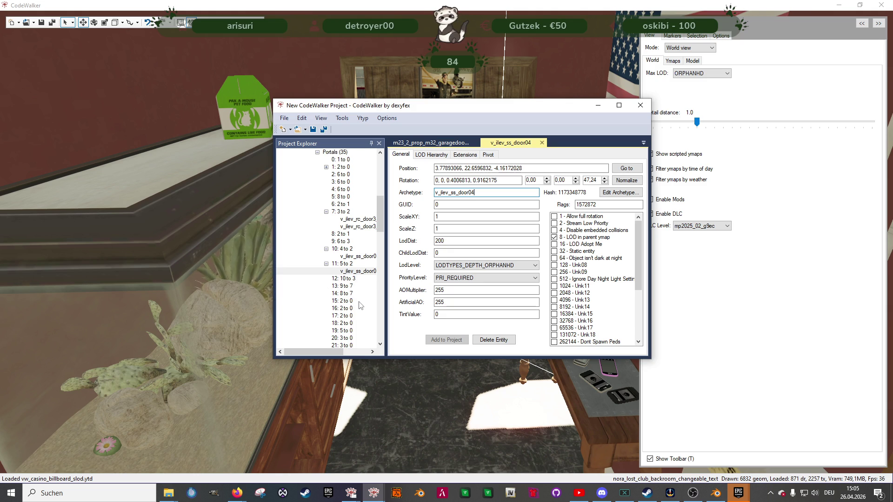
pyautogui.scroll(-3, 360, 305)
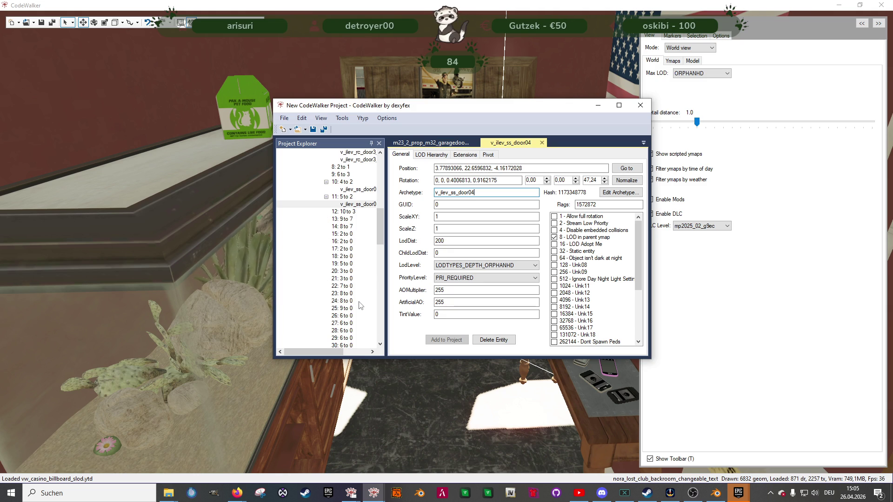
pyautogui.scroll(1, 360, 305)
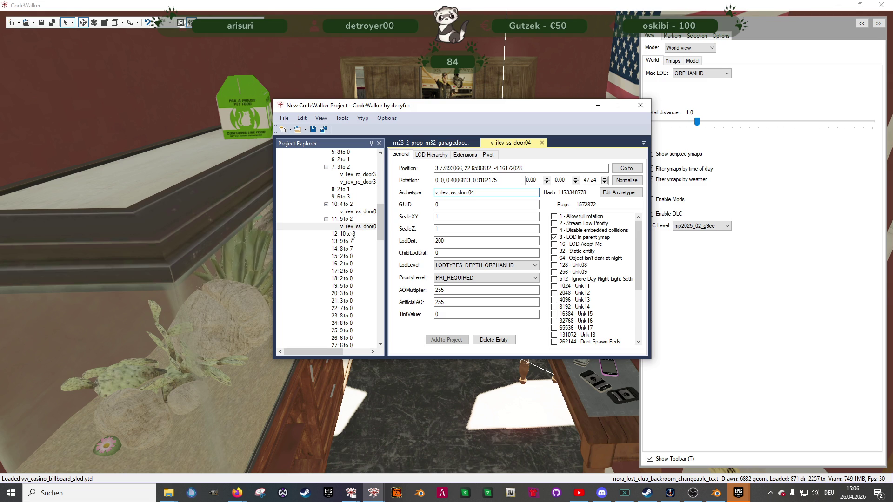
pyautogui.click(345, 189)
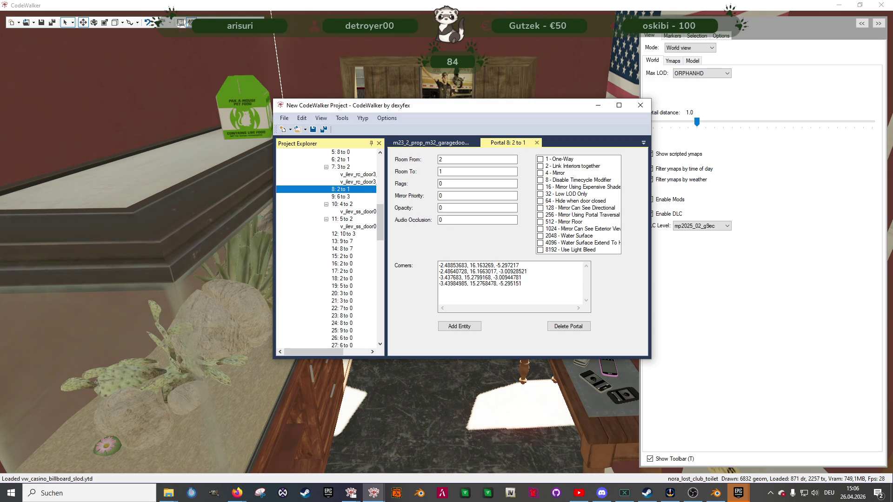
pyautogui.hotkey('alt', 'Tab')
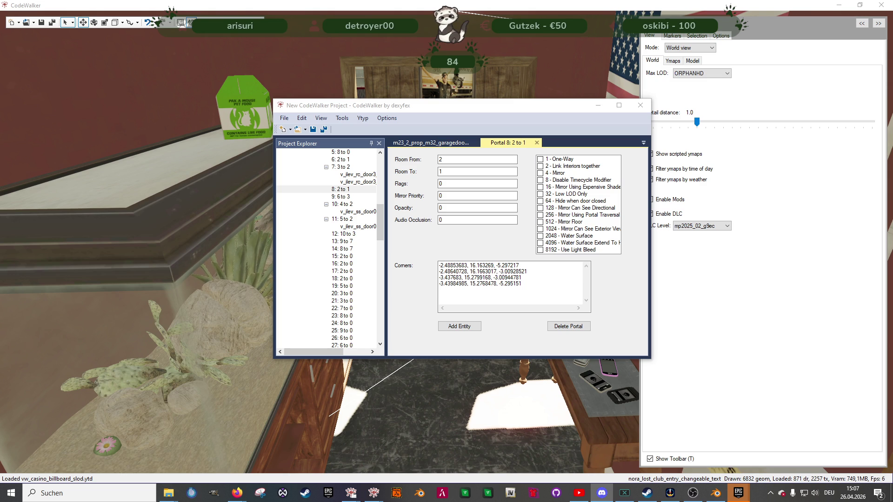
pyautogui.scroll(2, 330, 242)
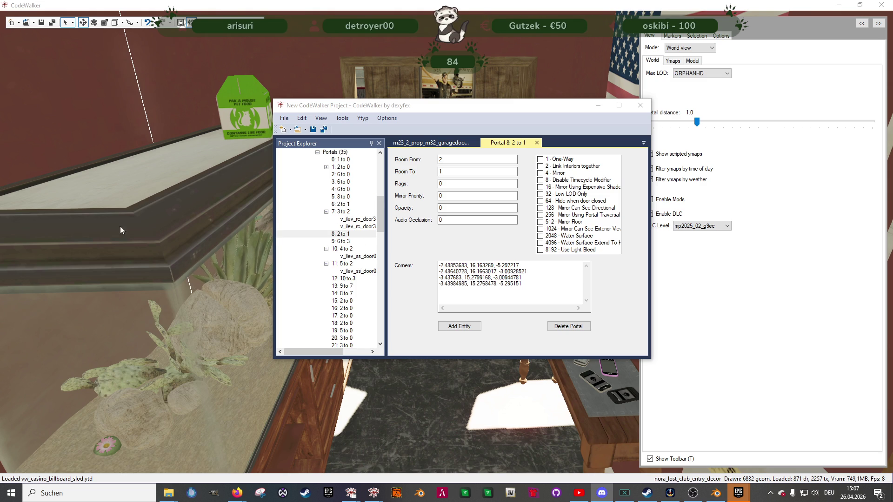
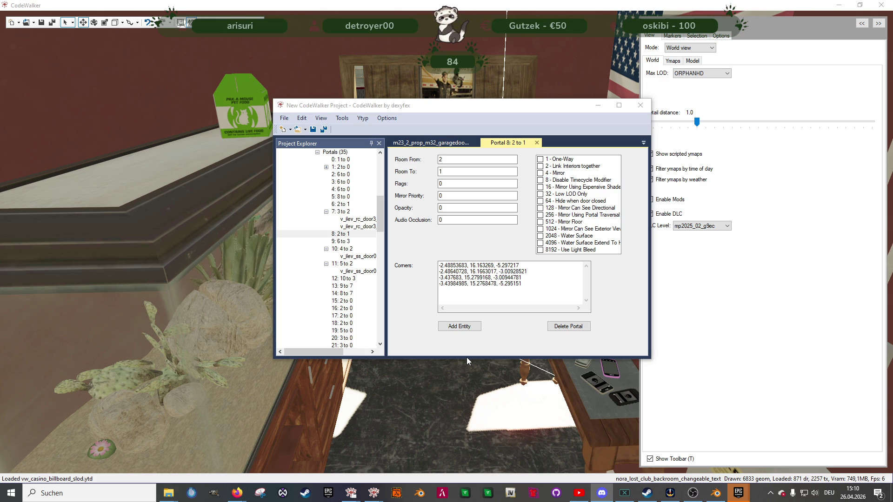
# Step: Attach a new entity to portal '8: 2 to 1' in the project
pyautogui.click(340, 235)
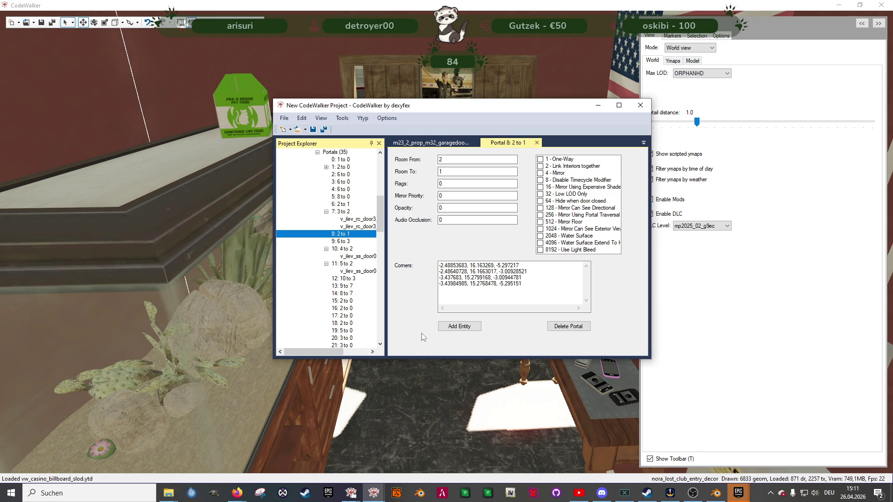
pyautogui.click(451, 327)
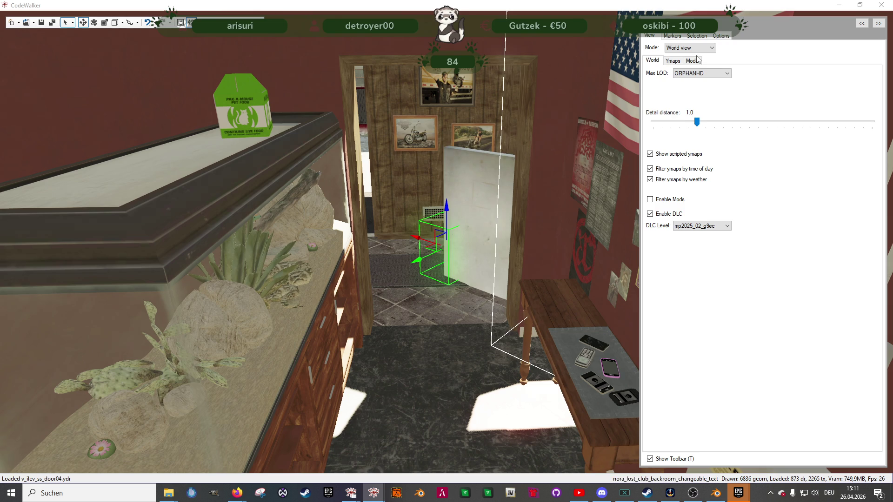
# Step: Set the helper snap angle to 0
pyautogui.click(722, 35)
pyautogui.doubleClick(705, 186)
pyautogui.write('0')
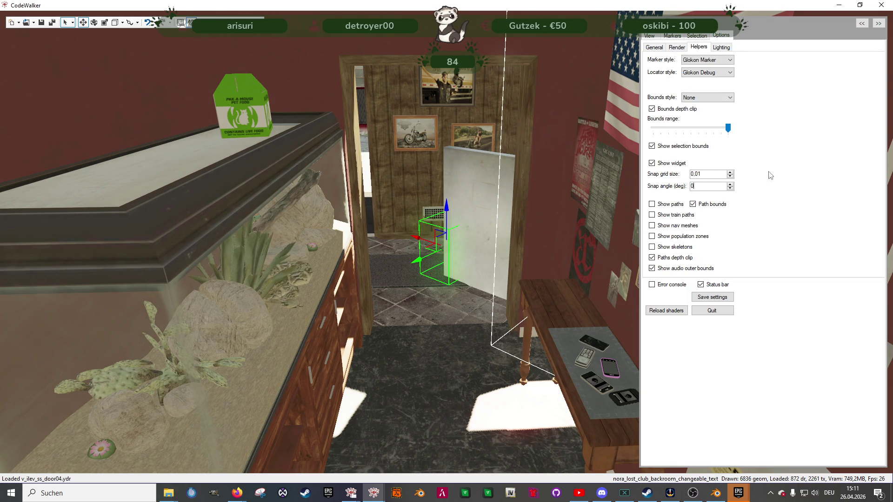
# Step: Slide the white door v_ilev_ss_door04 left across the doorway and raise it to fill it
pyautogui.moveTo(429, 253)
pyautogui.mouseDown()
pyautogui.moveTo(384, 281)
pyautogui.moveTo(437, 283)
pyautogui.mouseUp()
pyautogui.press('e')
pyautogui.press('w')
pyautogui.moveTo(462, 317)
pyautogui.mouseDown()
pyautogui.moveTo(450, 292)
pyautogui.moveTo(310, 219)
pyautogui.moveTo(323, 246)
pyautogui.mouseUp()
pyautogui.moveTo(280, 226); pyautogui.dragTo(227, 236)
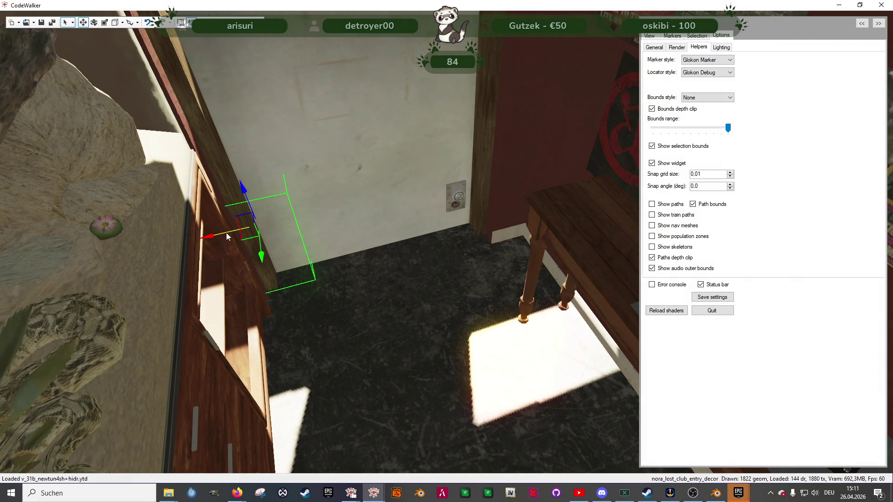
pyautogui.moveTo(373, 298)
pyautogui.mouseDown()
pyautogui.moveTo(342, 255)
pyautogui.moveTo(448, 283)
pyautogui.mouseUp()
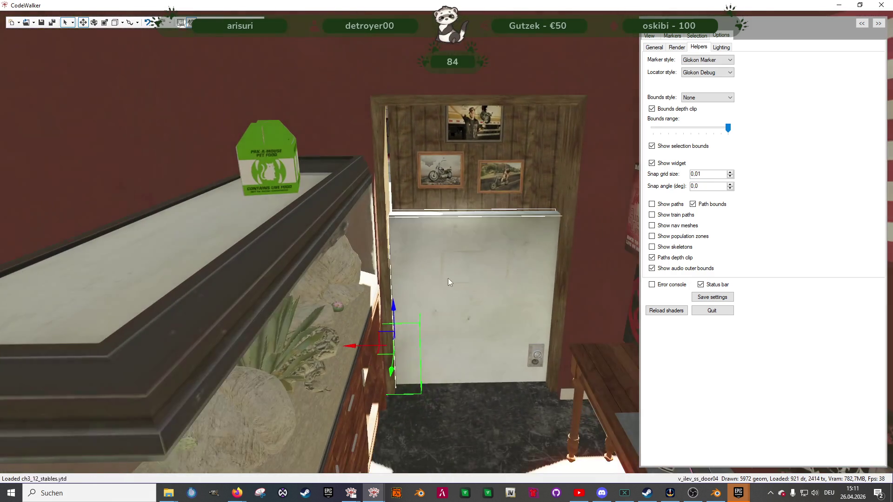
pyautogui.moveTo(394, 304); pyautogui.dragTo(396, 212)
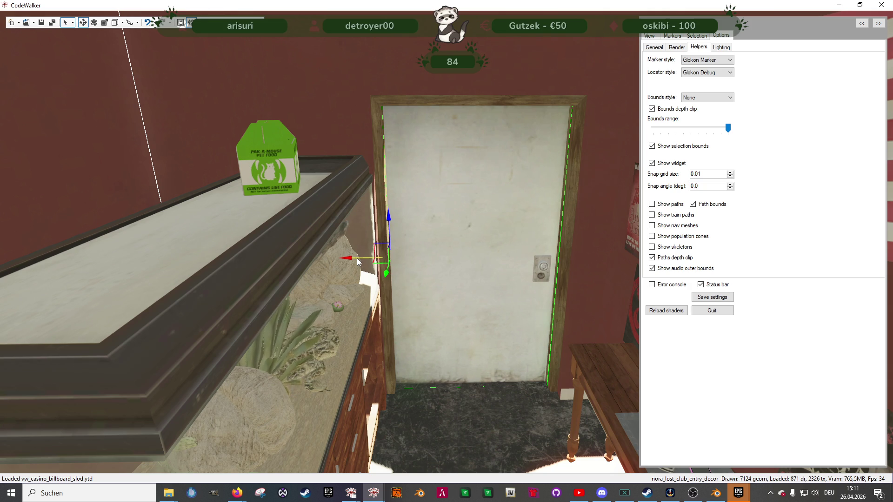
pyautogui.scroll(5, 484, 275)
pyautogui.moveTo(509, 297)
pyautogui.mouseDown()
pyautogui.moveTo(440, 299)
pyautogui.moveTo(490, 303)
pyautogui.mouseUp()
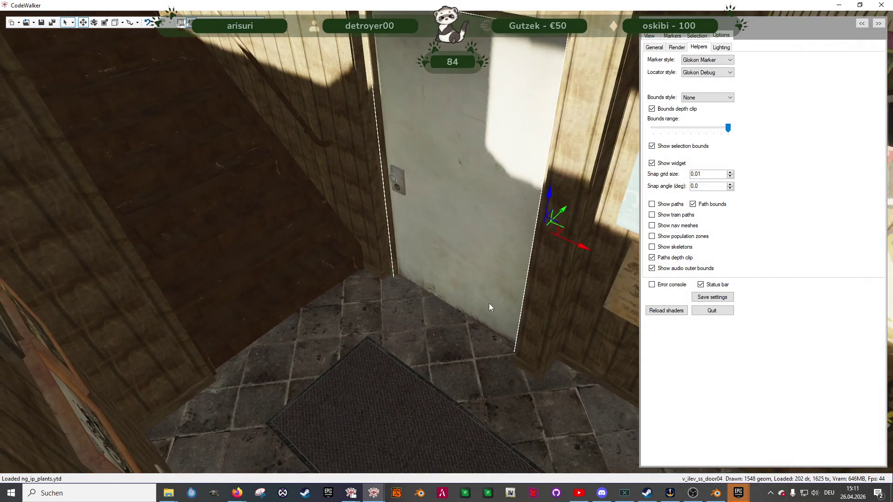
# Step: Rotate the white door to match its frame and lower it slightly into place
pyautogui.moveTo(563, 210)
pyautogui.mouseDown()
pyautogui.moveTo(253, 264)
pyautogui.moveTo(181, 253)
pyautogui.mouseUp()
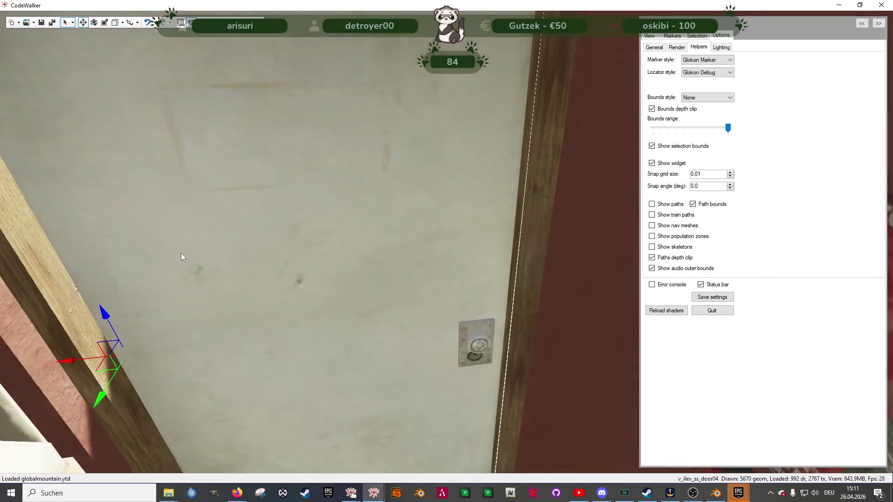
pyautogui.scroll(-5, 180, 253)
pyautogui.moveTo(358, 281)
pyautogui.mouseDown()
pyautogui.moveTo(409, 277)
pyautogui.moveTo(306, 278)
pyautogui.moveTo(506, 301)
pyautogui.moveTo(531, 385)
pyautogui.moveTo(488, 314)
pyautogui.moveTo(454, 303)
pyautogui.moveTo(399, 236)
pyautogui.mouseUp()
pyautogui.press('e')
pyautogui.scroll(3, 375, 223)
pyautogui.moveTo(344, 201)
pyautogui.mouseDown()
pyautogui.moveTo(359, 191)
pyautogui.moveTo(611, 208)
pyautogui.mouseUp()
pyautogui.press('w')
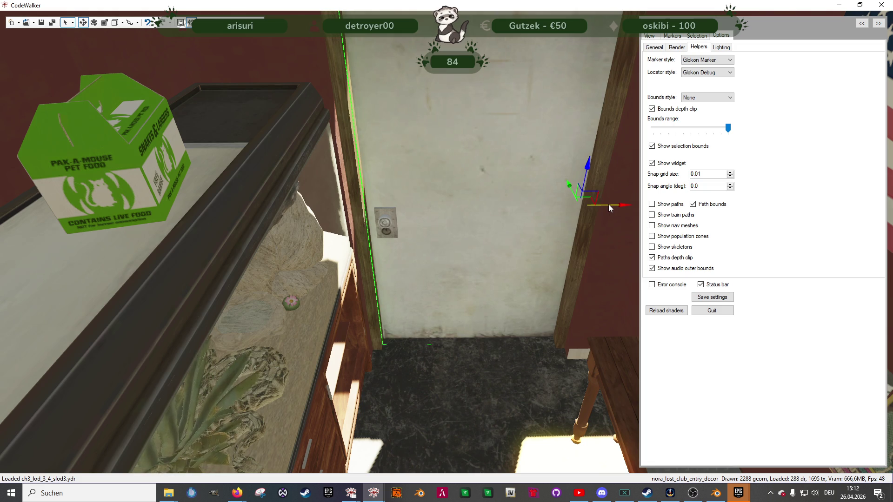
pyautogui.click(568, 188)
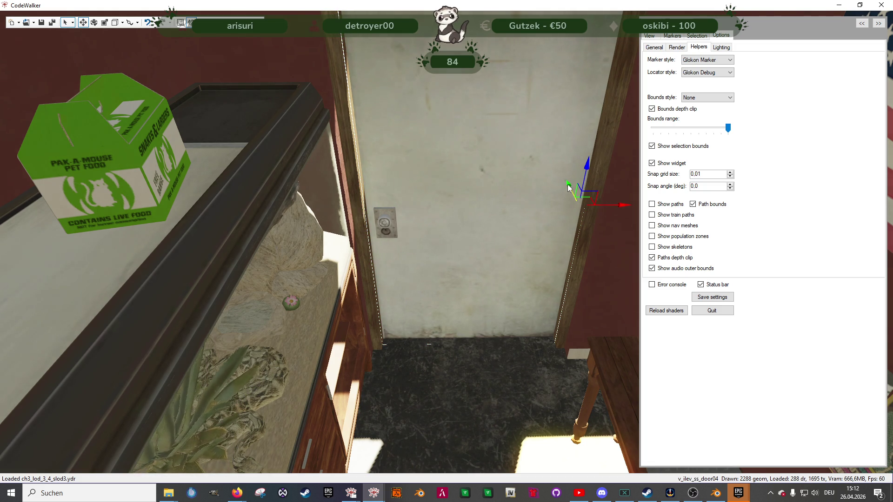
pyautogui.moveTo(567, 187); pyautogui.dragTo(570, 191)
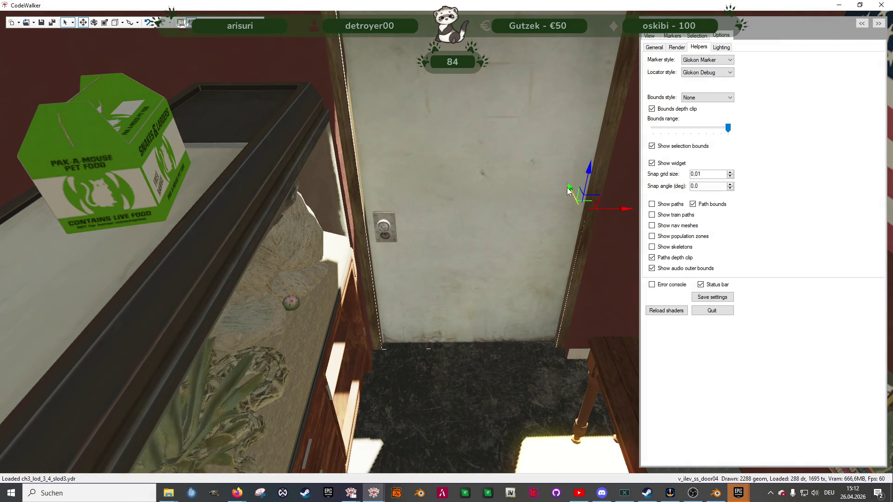
pyautogui.scroll(-3, 535, 217)
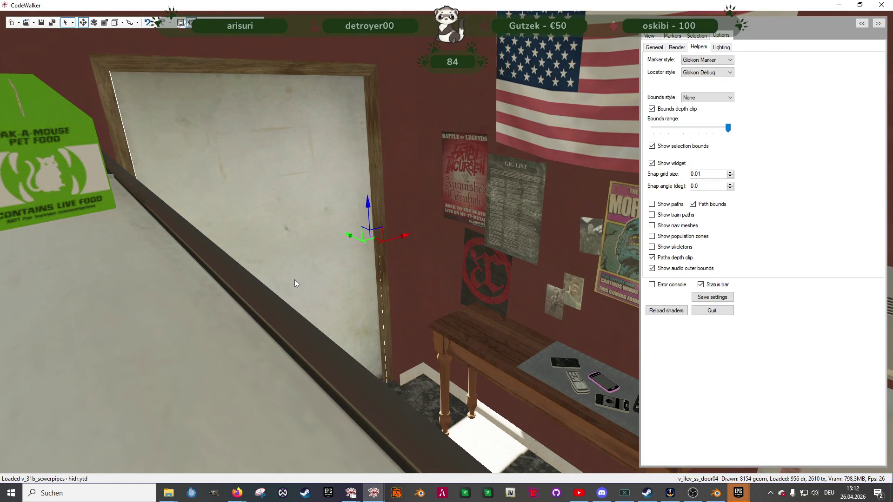
# Step: Fly back to the white door, then select the right-hand grey double door v_ilev_rc_door3_r
pyautogui.press('w')
pyautogui.moveTo(412, 290); pyautogui.dragTo(372, 325)
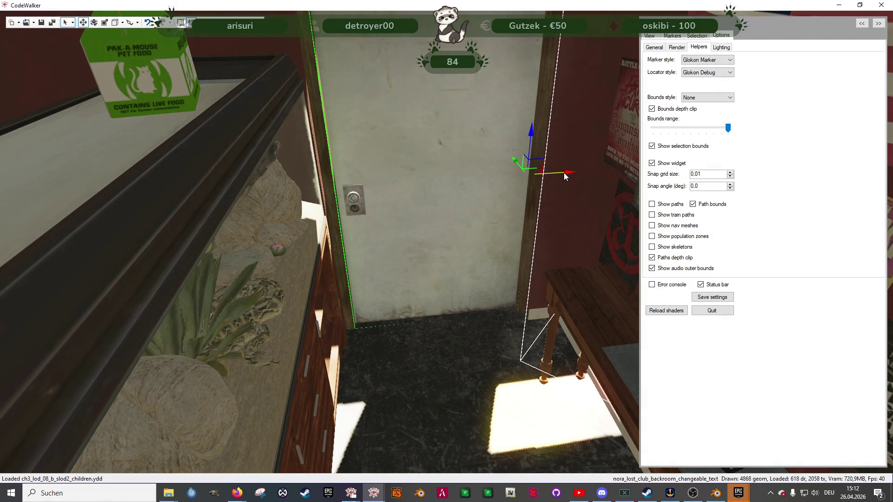
pyautogui.click(500, 220)
pyautogui.moveTo(499, 220)
pyautogui.mouseDown()
pyautogui.moveTo(452, 191)
pyautogui.moveTo(461, 217)
pyautogui.moveTo(569, 227)
pyautogui.moveTo(411, 235)
pyautogui.moveTo(494, 223)
pyautogui.moveTo(386, 217)
pyautogui.mouseUp()
pyautogui.click(399, 221)
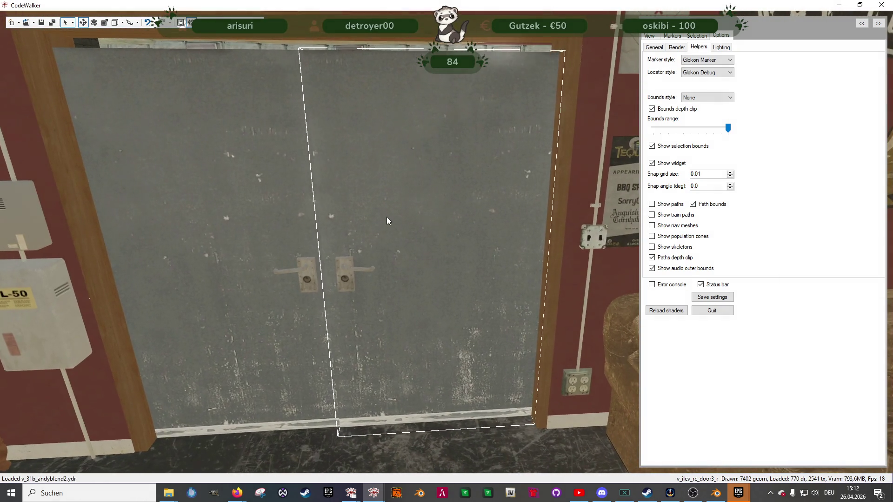
pyautogui.scroll(5, 396, 205)
pyautogui.scroll(-3, 403, 194)
pyautogui.scroll(5, 393, 185)
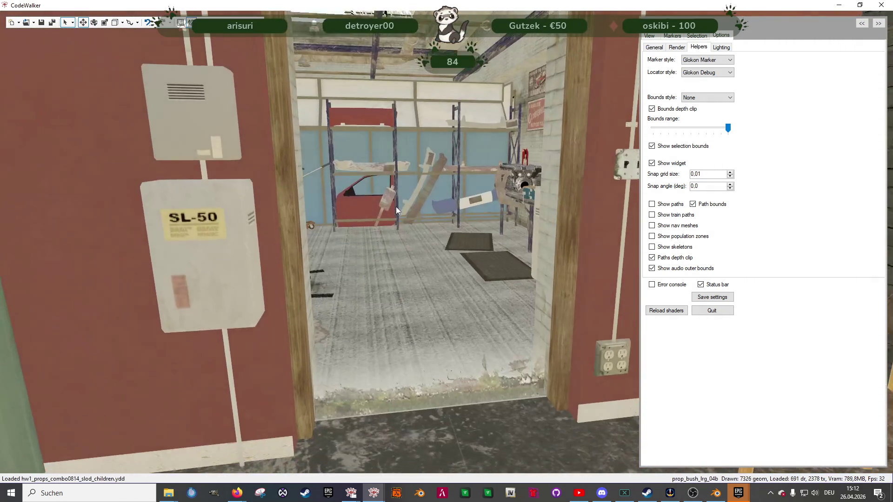
pyautogui.scroll(5, 396, 210)
pyautogui.moveTo(431, 215)
pyautogui.mouseDown()
pyautogui.moveTo(590, 236)
pyautogui.moveTo(506, 247)
pyautogui.moveTo(388, 235)
pyautogui.moveTo(345, 242)
pyautogui.mouseUp()
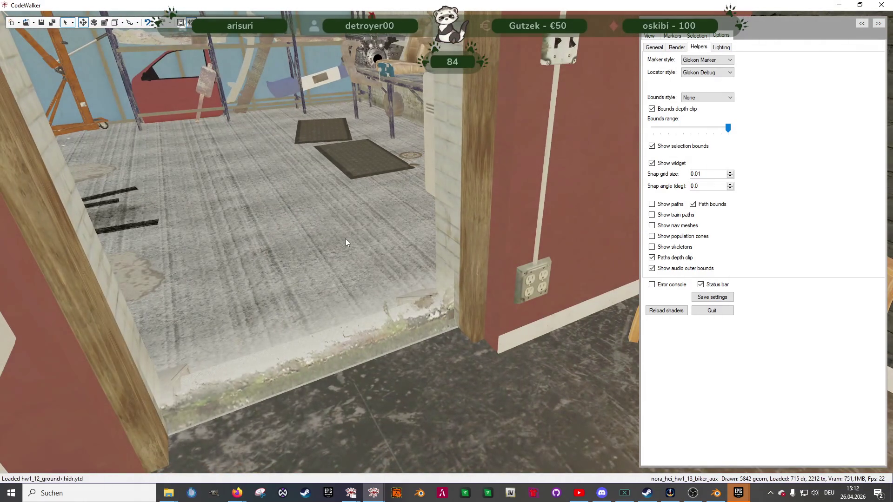
pyautogui.scroll(10, 372, 324)
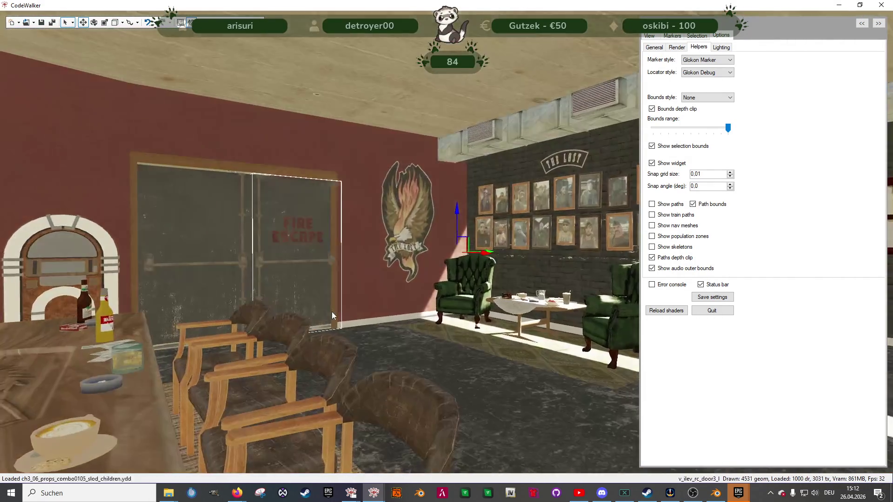
pyautogui.scroll(5, 331, 314)
pyautogui.moveTo(328, 313)
pyautogui.mouseDown()
pyautogui.moveTo(285, 298)
pyautogui.moveTo(378, 323)
pyautogui.moveTo(460, 325)
pyautogui.moveTo(340, 323)
pyautogui.moveTo(389, 309)
pyautogui.moveTo(652, 341)
pyautogui.mouseUp()
pyautogui.scroll(5, 340, 323)
pyautogui.scroll(-3, 466, 315)
pyautogui.moveTo(466, 314)
pyautogui.mouseDown()
pyautogui.moveTo(465, 292)
pyautogui.moveTo(482, 280)
pyautogui.moveTo(450, 293)
pyautogui.mouseUp()
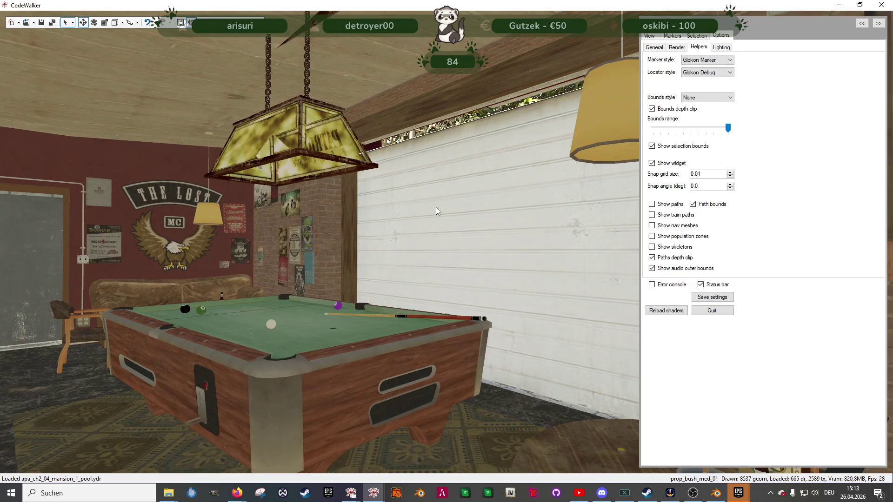
pyautogui.moveTo(37, 249)
pyautogui.mouseDown()
pyautogui.moveTo(191, 278)
pyautogui.moveTo(283, 278)
pyautogui.moveTo(32, 280)
pyautogui.moveTo(142, 284)
pyautogui.mouseUp()
pyautogui.press('a')
pyautogui.press('w')
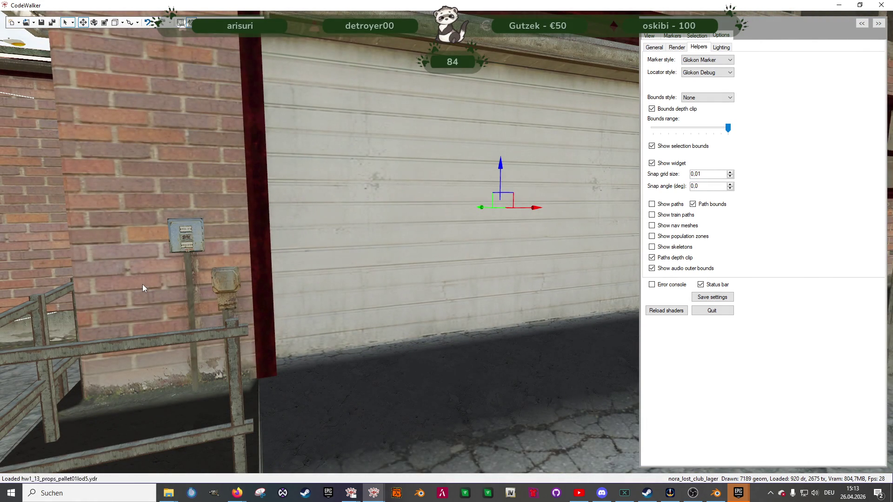
pyautogui.press('d')
pyautogui.moveTo(236, 297); pyautogui.dragTo(333, 283)
pyautogui.press('w')
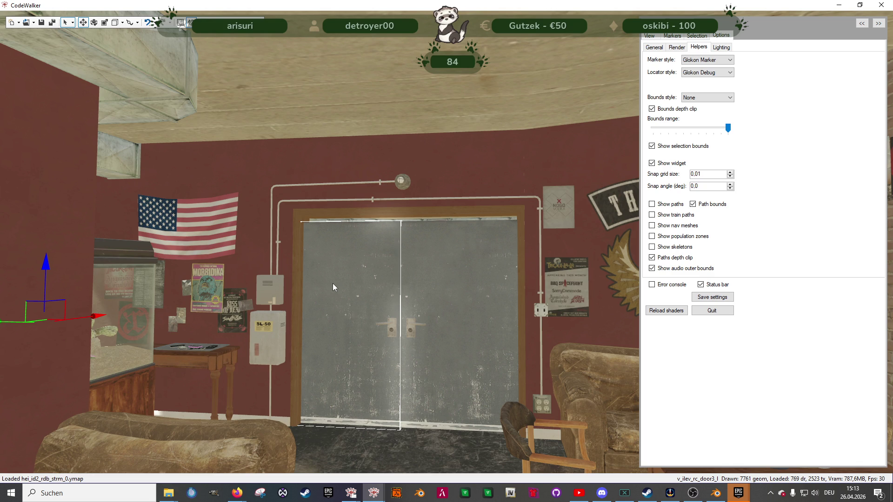
pyautogui.click(333, 283)
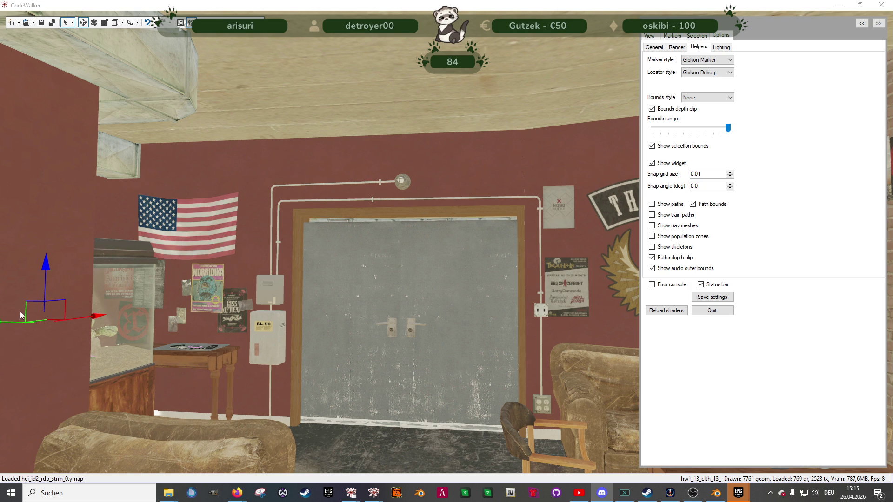
# Step: Fly through the fire-escape doorway and paste prop_alien_egg_01 into the doorway centre
pyautogui.moveTo(378, 334)
pyautogui.mouseDown()
pyautogui.moveTo(213, 353)
pyautogui.moveTo(200, 346)
pyautogui.moveTo(369, 353)
pyautogui.moveTo(314, 342)
pyautogui.moveTo(286, 357)
pyautogui.moveTo(409, 364)
pyautogui.moveTo(432, 356)
pyautogui.moveTo(415, 359)
pyautogui.mouseUp()
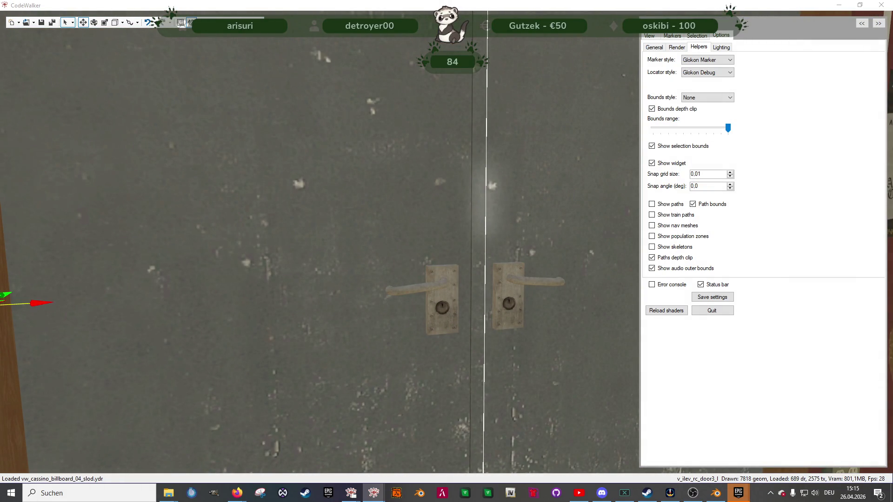
pyautogui.click(323, 354)
pyautogui.press('w')
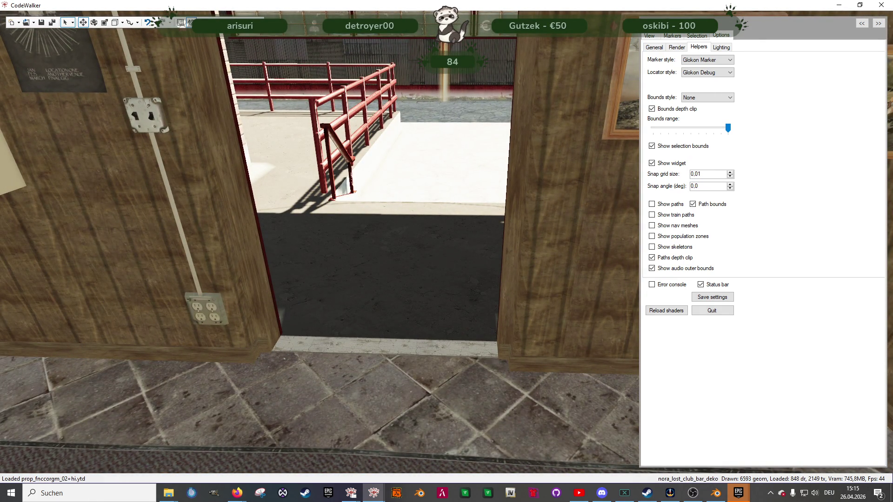
pyautogui.hotkey('ctrl', 'v')
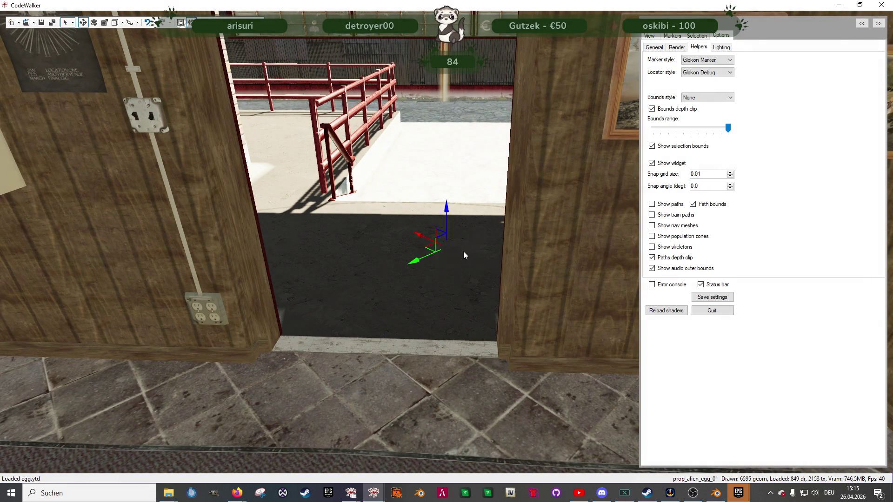
pyautogui.moveTo(432, 251)
pyautogui.mouseDown()
pyautogui.moveTo(393, 319)
pyautogui.moveTo(393, 352)
pyautogui.moveTo(396, 217)
pyautogui.mouseUp()
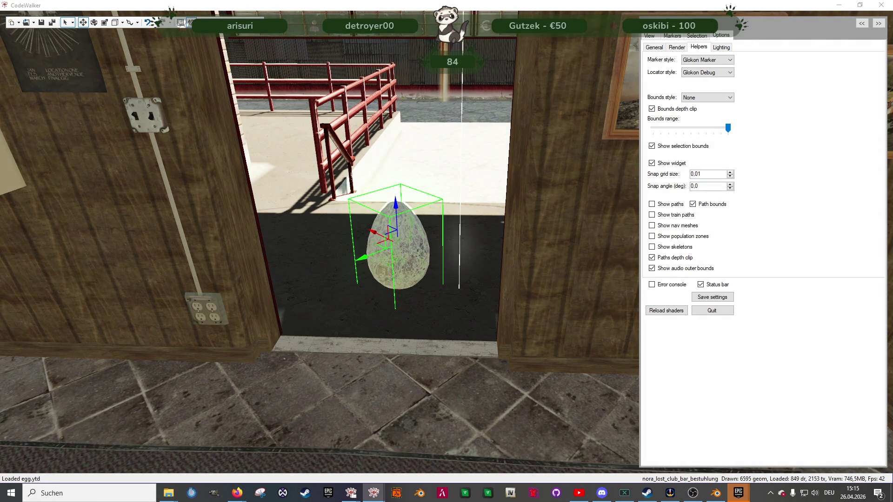
# Step: Undo a trial rotation and raise fire-escape door v_ilev_rc_door3_l into its frame below the EXIT sign
pyautogui.click(311, 200)
pyautogui.press('e')
pyautogui.moveTo(376, 255); pyautogui.dragTo(410, 256)
pyautogui.hotkey('ctrl', 'z')
pyautogui.press('w')
pyautogui.moveTo(481, 312); pyautogui.dragTo(486, 313)
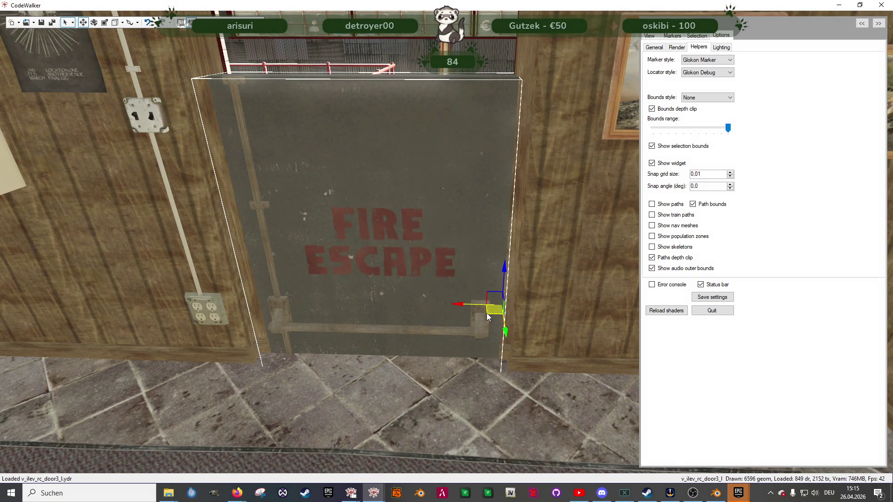
pyautogui.moveTo(504, 276)
pyautogui.mouseDown()
pyautogui.moveTo(478, 99)
pyautogui.moveTo(384, 168)
pyautogui.moveTo(387, 161)
pyautogui.mouseUp()
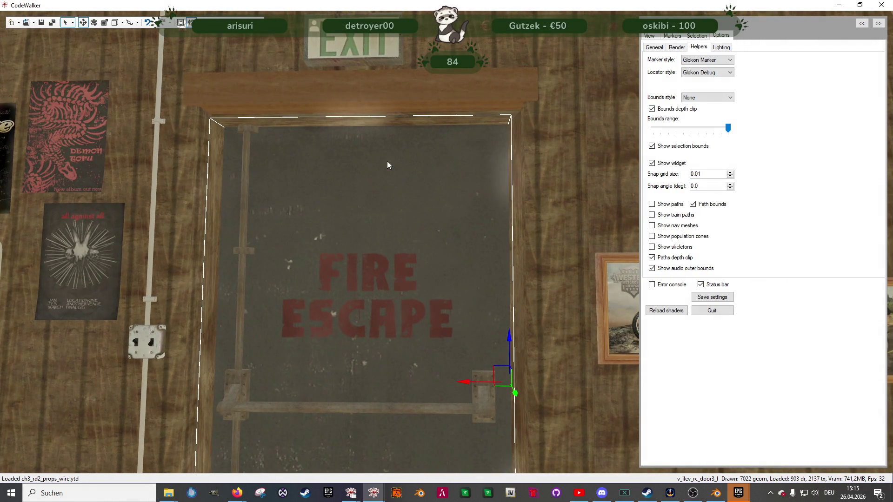
pyautogui.moveTo(510, 336)
pyautogui.mouseDown()
pyautogui.moveTo(517, 334)
pyautogui.moveTo(514, 354)
pyautogui.moveTo(521, 330)
pyautogui.moveTo(433, 375)
pyautogui.moveTo(415, 406)
pyautogui.moveTo(387, 388)
pyautogui.moveTo(389, 369)
pyautogui.moveTo(395, 417)
pyautogui.moveTo(405, 325)
pyautogui.moveTo(434, 314)
pyautogui.moveTo(441, 269)
pyautogui.mouseUp()
pyautogui.scroll(-5, 441, 266)
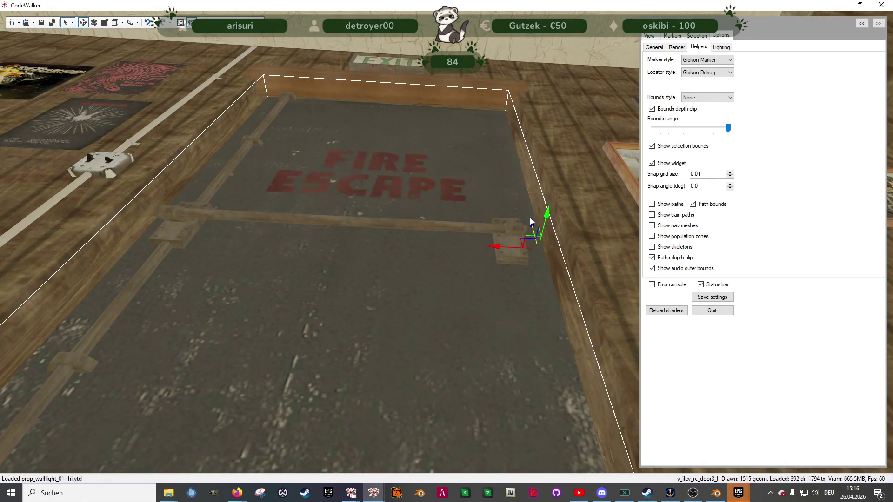
pyautogui.moveTo(530, 218)
pyautogui.mouseDown()
pyautogui.moveTo(435, 359)
pyautogui.moveTo(431, 353)
pyautogui.moveTo(409, 402)
pyautogui.moveTo(375, 406)
pyautogui.moveTo(351, 322)
pyautogui.moveTo(351, 233)
pyautogui.moveTo(374, 273)
pyautogui.mouseUp()
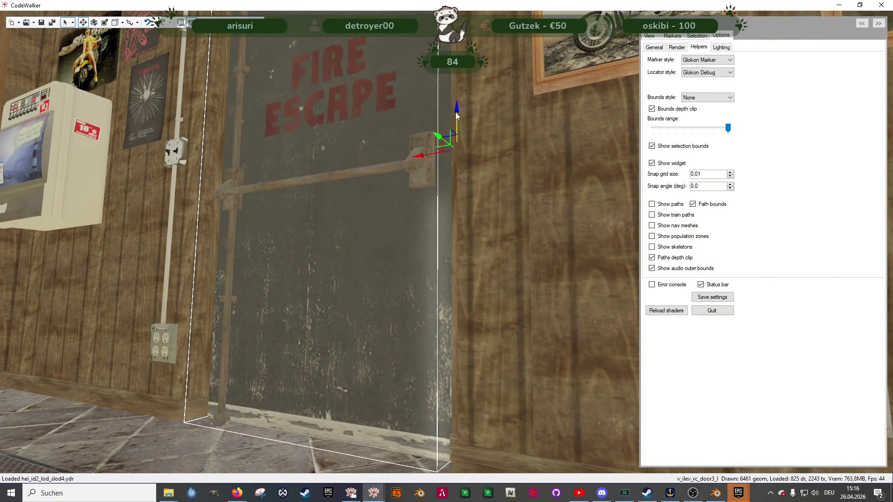
# Step: Shift the grey door beside the brick wall slightly right to line up with its frame
pyautogui.moveTo(403, 277)
pyautogui.mouseDown()
pyautogui.moveTo(397, 204)
pyautogui.moveTo(316, 265)
pyautogui.moveTo(253, 276)
pyautogui.moveTo(253, 324)
pyautogui.mouseUp()
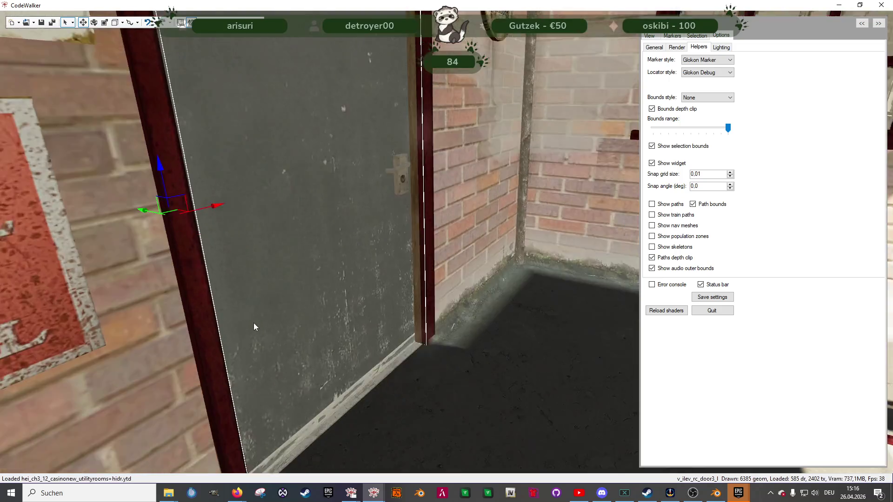
pyautogui.press('s')
pyautogui.moveTo(154, 208)
pyautogui.mouseDown()
pyautogui.moveTo(312, 259)
pyautogui.moveTo(259, 225)
pyautogui.mouseUp()
pyautogui.scroll(5, 239, 240)
pyautogui.scroll(-5, 239, 236)
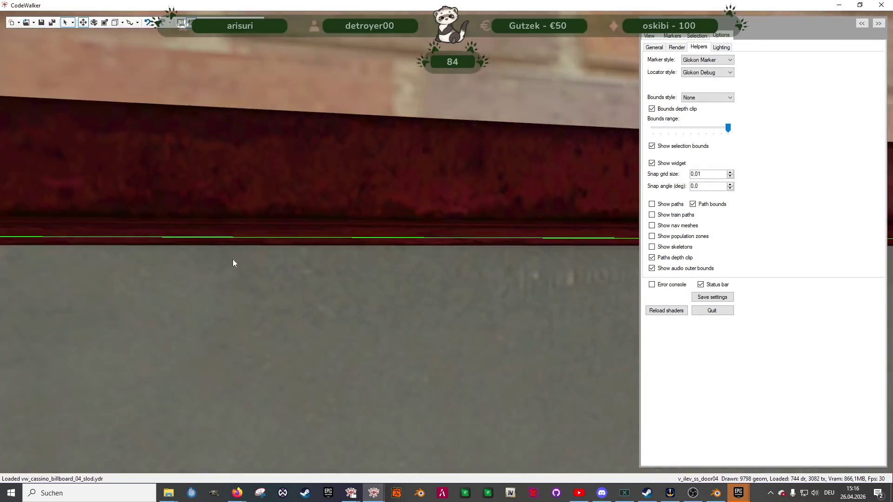
pyautogui.scroll(-5, 226, 274)
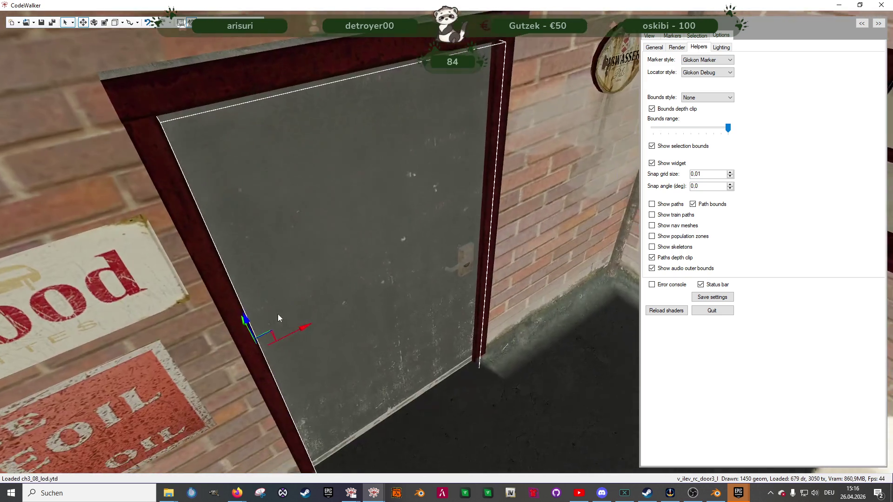
pyautogui.scroll(-5, 278, 314)
pyautogui.moveTo(277, 314)
pyautogui.mouseDown()
pyautogui.moveTo(370, 315)
pyautogui.moveTo(229, 286)
pyautogui.moveTo(271, 266)
pyautogui.moveTo(473, 295)
pyautogui.mouseUp()
pyautogui.scroll(5, 230, 282)
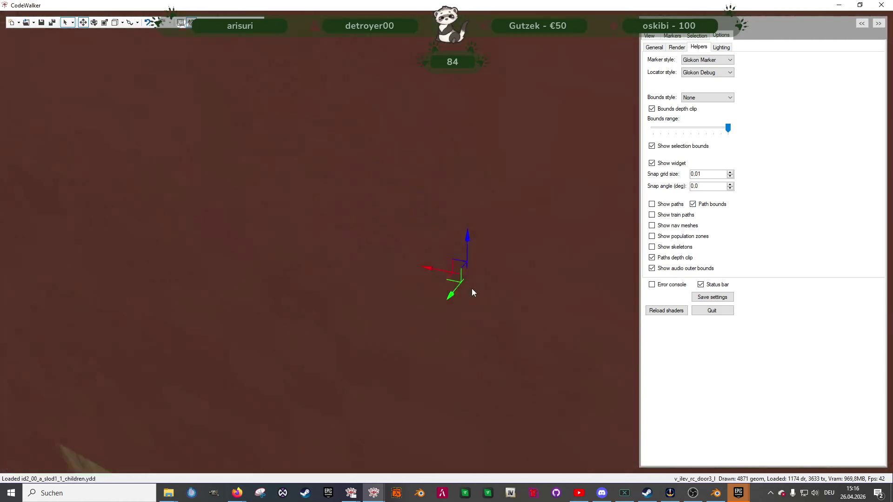
pyautogui.scroll(-5, 484, 295)
# Step: Inspect the door edge, then fly into the club room toward the next empty doorway
pyautogui.moveTo(411, 360); pyautogui.dragTo(460, 364)
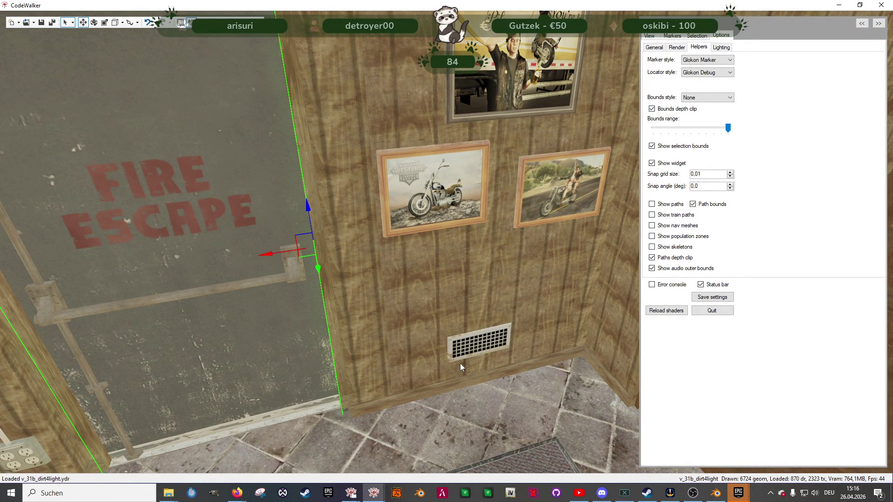
pyautogui.moveTo(443, 350)
pyautogui.mouseDown()
pyautogui.moveTo(580, 334)
pyautogui.moveTo(408, 319)
pyautogui.mouseUp()
pyautogui.click(408, 319)
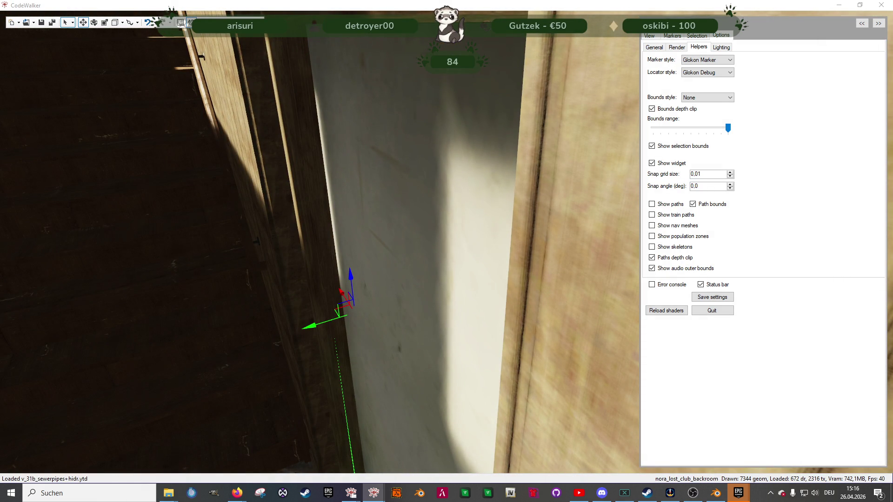
pyautogui.moveTo(197, 338)
pyautogui.mouseDown()
pyautogui.moveTo(253, 318)
pyautogui.moveTo(255, 299)
pyautogui.moveTo(295, 283)
pyautogui.moveTo(163, 289)
pyautogui.moveTo(197, 290)
pyautogui.moveTo(195, 303)
pyautogui.moveTo(159, 332)
pyautogui.moveTo(183, 325)
pyautogui.moveTo(225, 267)
pyautogui.mouseUp()
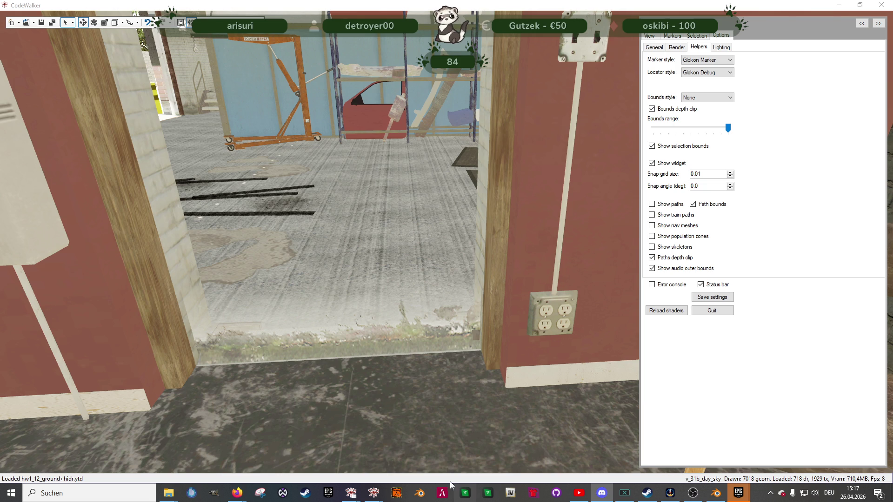
pyautogui.click(465, 454)
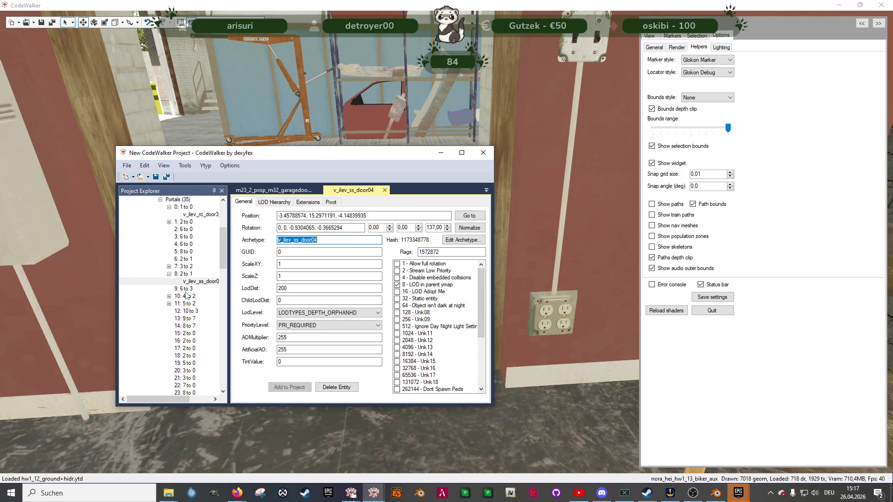
# Step: Add a new entity to portal '9: 6 to 3' and drag it onto the doorway floor
pyautogui.click(185, 289)
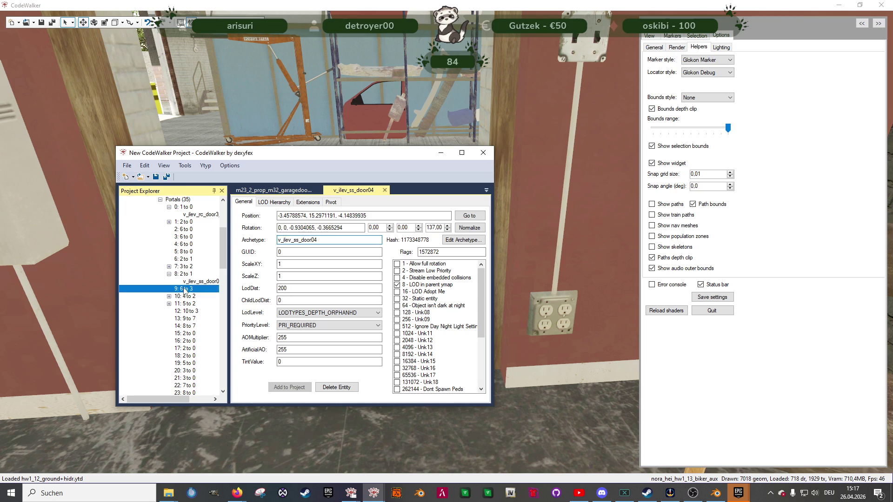
pyautogui.click(300, 373)
pyautogui.click(28, 219)
pyautogui.moveTo(446, 225)
pyautogui.mouseDown()
pyautogui.moveTo(338, 355)
pyautogui.moveTo(343, 400)
pyautogui.moveTo(327, 313)
pyautogui.moveTo(335, 350)
pyautogui.mouseUp()
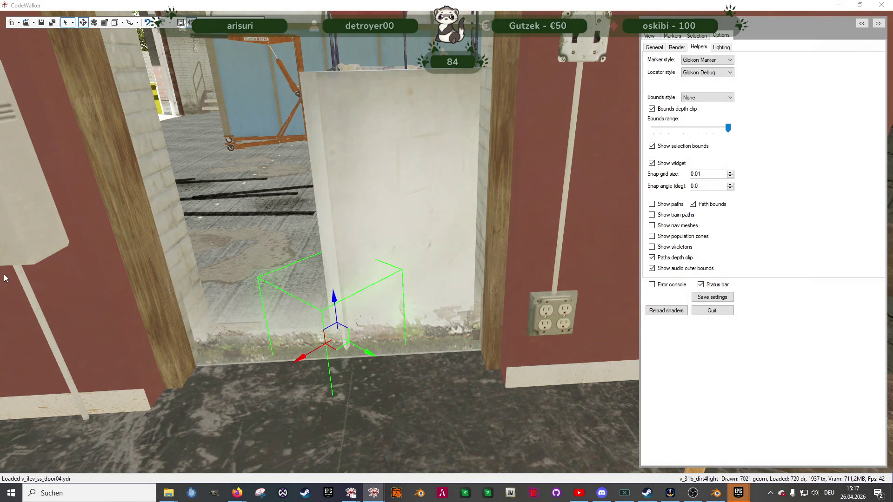
# Step: Rotate the new v_ilev_ss_door04 door to align with the empty doorway
pyautogui.click(364, 303)
pyautogui.press('e')
pyautogui.moveTo(356, 346)
pyautogui.mouseDown()
pyautogui.moveTo(322, 360)
pyautogui.moveTo(331, 357)
pyautogui.moveTo(302, 329)
pyautogui.moveTo(262, 359)
pyautogui.moveTo(252, 275)
pyautogui.moveTo(342, 280)
pyautogui.moveTo(367, 299)
pyautogui.moveTo(359, 307)
pyautogui.moveTo(465, 333)
pyautogui.moveTo(506, 331)
pyautogui.moveTo(375, 343)
pyautogui.moveTo(479, 399)
pyautogui.moveTo(458, 328)
pyautogui.mouseUp()
pyautogui.press('w')
pyautogui.press('e')
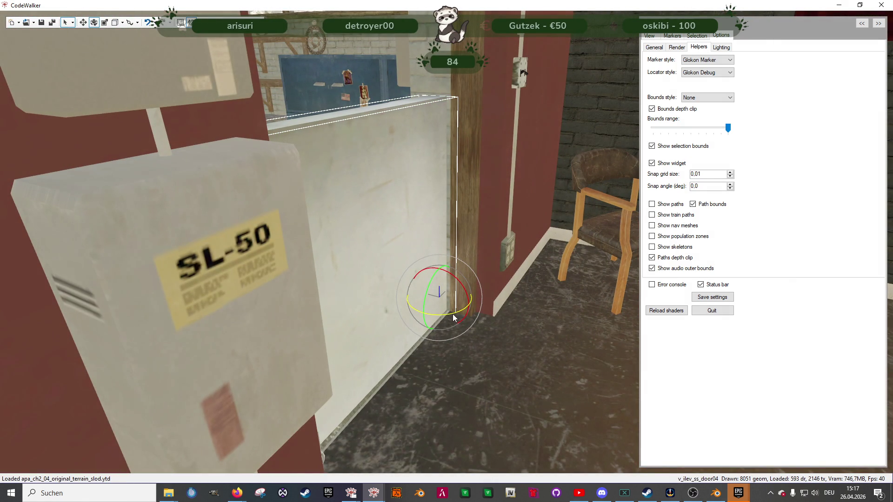
pyautogui.press('w')
# Step: Slide the door sideways into the doorway and raise it until it fills the frame
pyautogui.moveTo(421, 292)
pyautogui.mouseDown()
pyautogui.moveTo(430, 291)
pyautogui.moveTo(467, 350)
pyautogui.moveTo(445, 375)
pyautogui.moveTo(404, 361)
pyautogui.mouseUp()
pyautogui.scroll(-3, 403, 356)
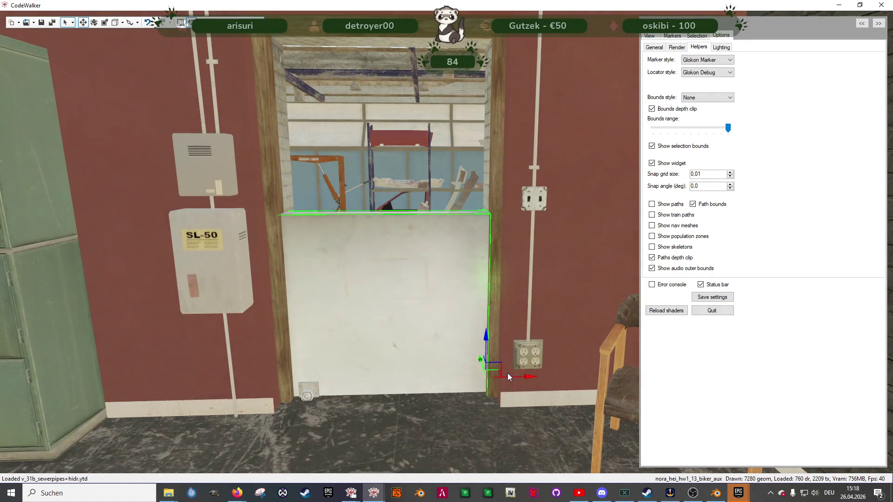
pyautogui.moveTo(510, 376); pyautogui.dragTo(512, 376)
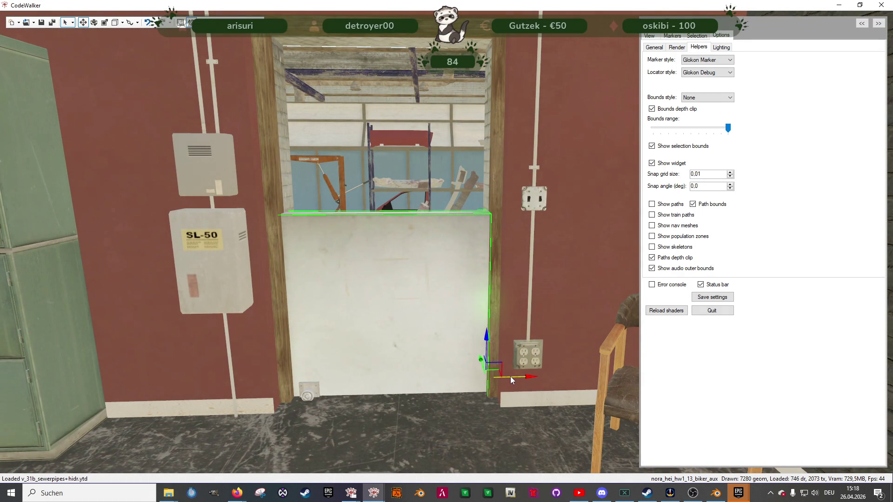
pyautogui.moveTo(486, 340); pyautogui.dragTo(475, 180)
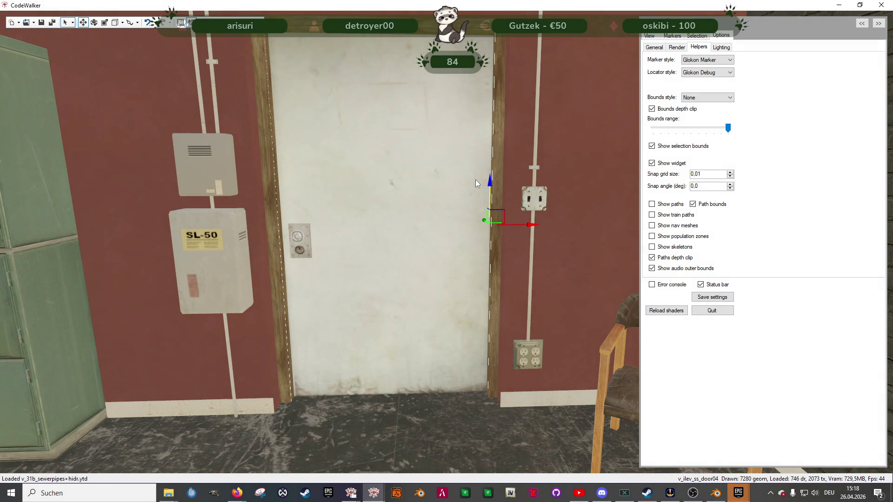
pyautogui.scroll(-3, 416, 281)
pyautogui.scroll(5, 408, 293)
pyautogui.moveTo(409, 292); pyautogui.dragTo(144, 316)
pyautogui.scroll(-5, 153, 315)
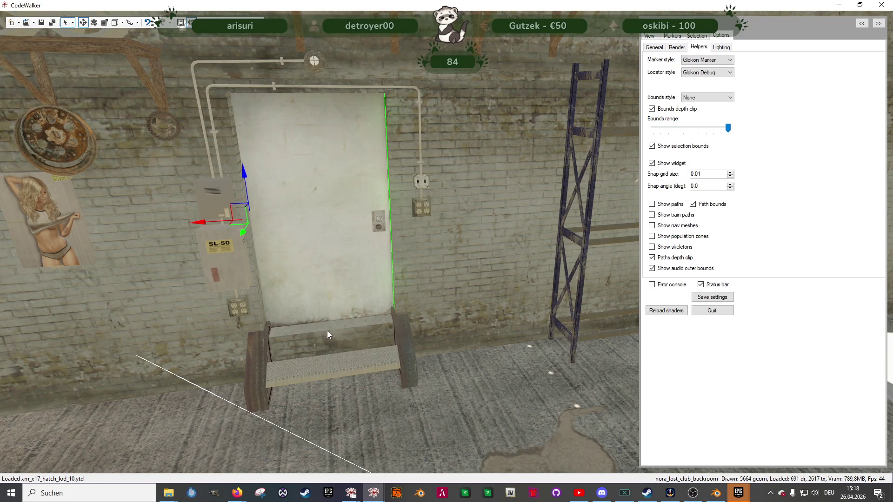
# Step: Place a new entity at the stairway doorway and move it off the stairs onto the floor
pyautogui.moveTo(501, 356); pyautogui.dragTo(479, 331)
pyautogui.scroll(3, 580, 345)
pyautogui.moveTo(580, 345)
pyautogui.mouseDown()
pyautogui.moveTo(333, 351)
pyautogui.moveTo(326, 361)
pyautogui.moveTo(439, 355)
pyautogui.moveTo(504, 375)
pyautogui.moveTo(490, 377)
pyautogui.moveTo(384, 363)
pyautogui.moveTo(351, 341)
pyautogui.moveTo(367, 364)
pyautogui.moveTo(280, 355)
pyautogui.moveTo(217, 363)
pyautogui.mouseUp()
pyautogui.scroll(5, 329, 338)
pyautogui.scroll(5, 302, 356)
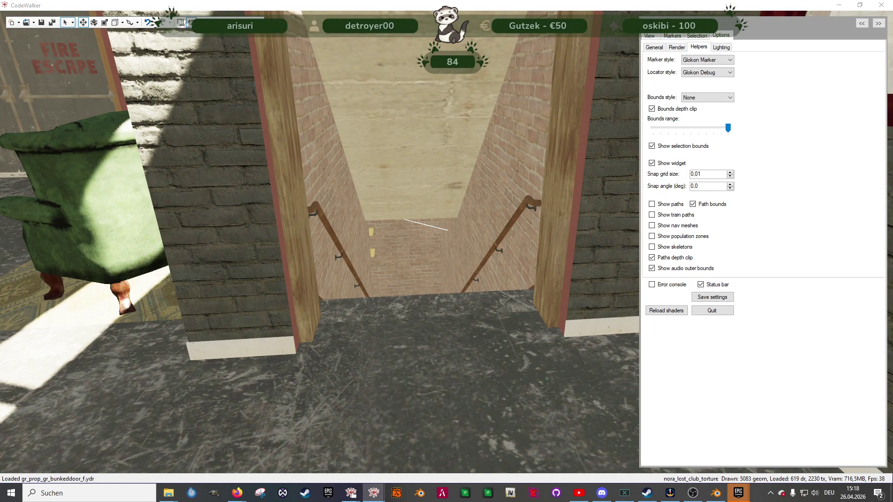
pyautogui.click(445, 246)
pyautogui.moveTo(446, 245)
pyautogui.mouseDown()
pyautogui.moveTo(447, 378)
pyautogui.moveTo(446, 278)
pyautogui.mouseUp()
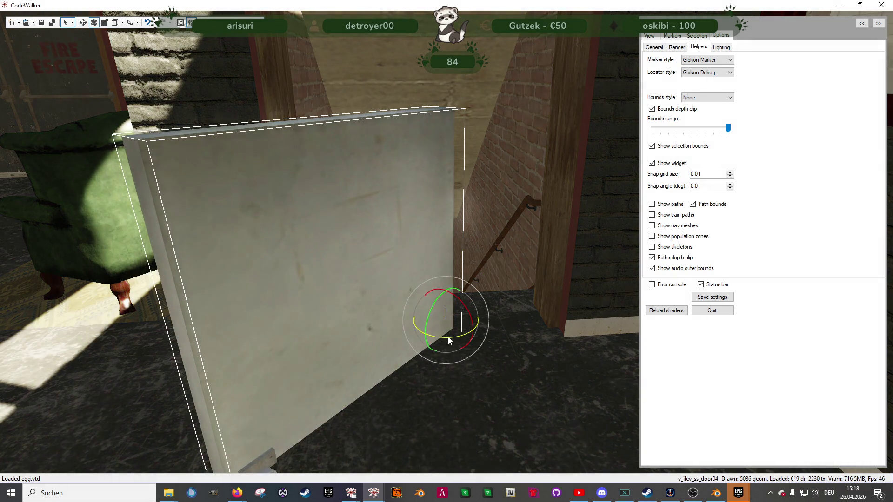
# Step: Rotate the v_ilev_ss_door04 door flat, shift it across and raise it to fill its frame
pyautogui.moveTo(448, 336); pyautogui.dragTo(423, 331)
pyautogui.press('w')
pyautogui.moveTo(479, 318); pyautogui.dragTo(574, 315)
pyautogui.press('e')
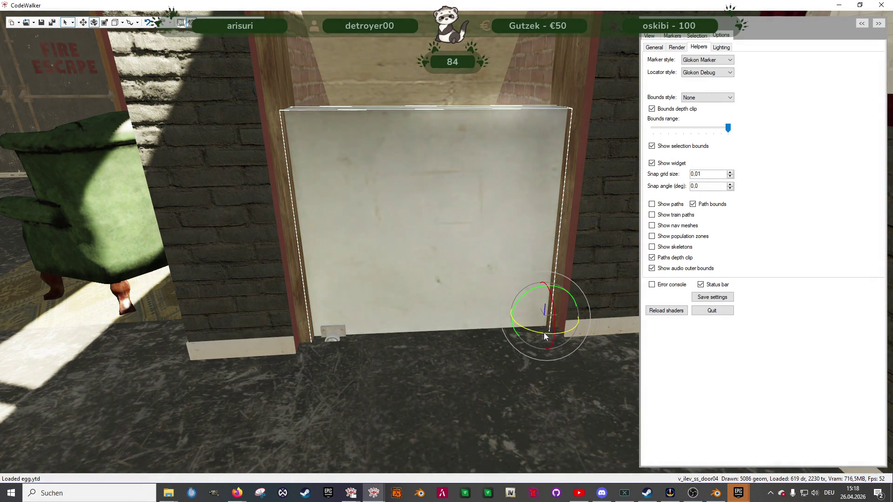
pyautogui.press('w')
pyautogui.moveTo(546, 291); pyautogui.dragTo(543, 195)
pyautogui.scroll(-5, 470, 290)
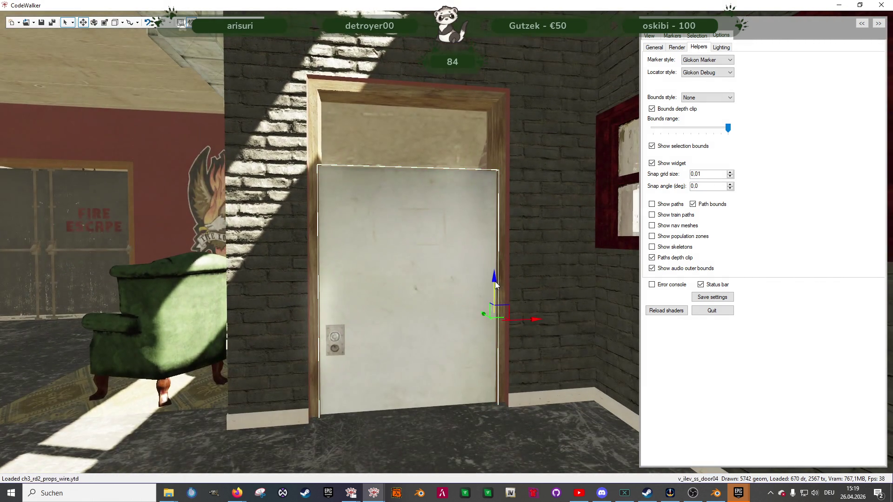
pyautogui.moveTo(495, 285); pyautogui.dragTo(489, 214)
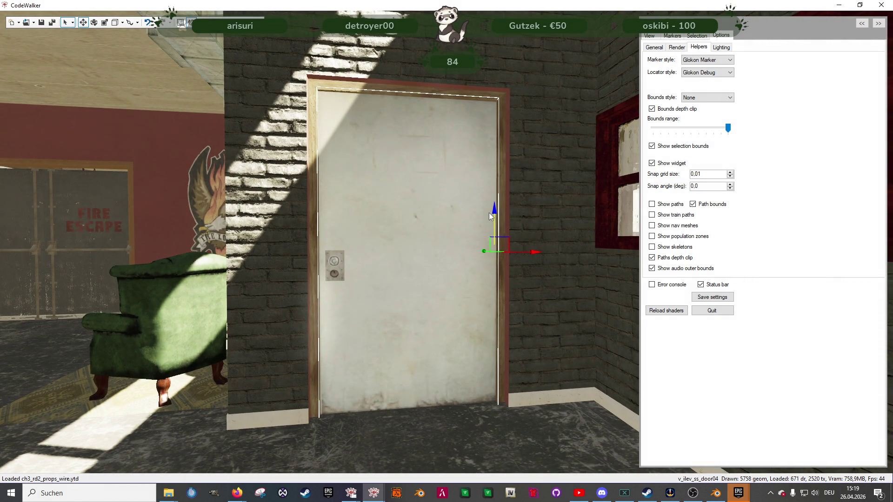
pyautogui.click(524, 254)
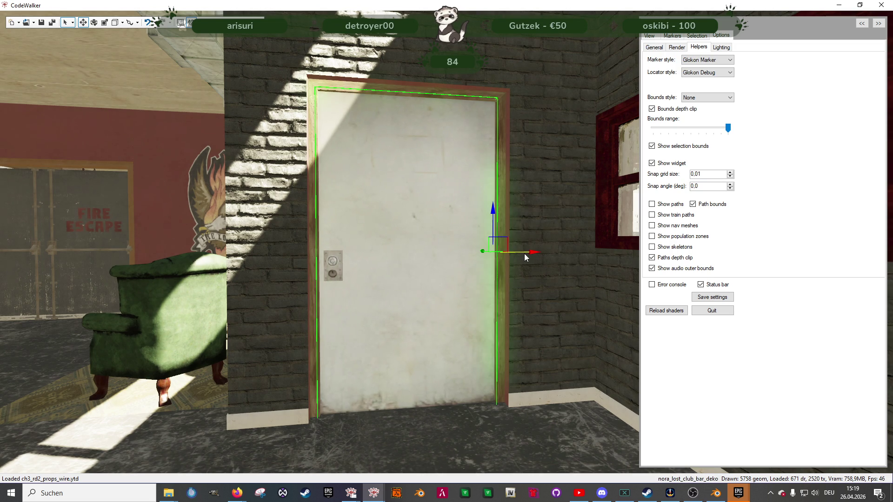
pyautogui.moveTo(525, 254); pyautogui.dragTo(526, 254)
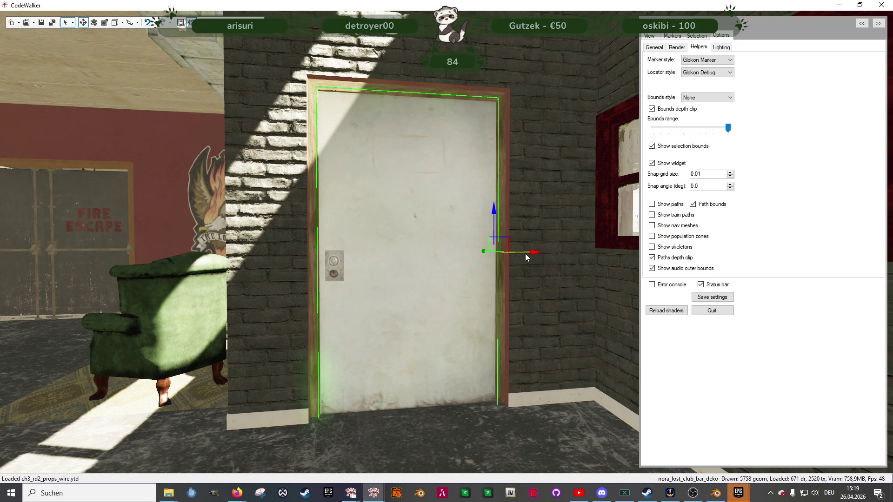
pyautogui.moveTo(526, 253)
pyautogui.mouseDown()
pyautogui.moveTo(475, 317)
pyautogui.moveTo(437, 333)
pyautogui.moveTo(507, 328)
pyautogui.moveTo(429, 330)
pyautogui.mouseUp()
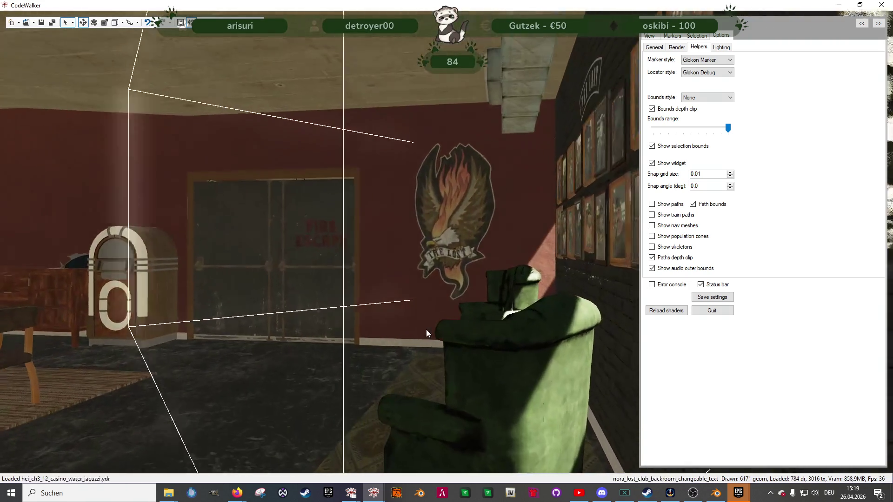
# Step: Fly along the club wall and turn to face the fire-escape doors
pyautogui.press('a')
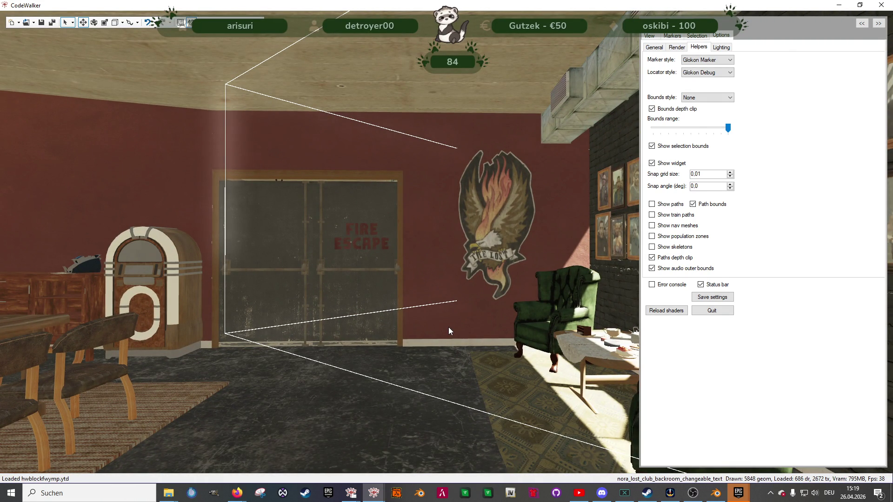
pyautogui.moveTo(423, 370)
pyautogui.mouseDown()
pyautogui.moveTo(510, 391)
pyautogui.moveTo(402, 395)
pyautogui.moveTo(621, 389)
pyautogui.moveTo(450, 375)
pyautogui.moveTo(513, 378)
pyautogui.moveTo(454, 389)
pyautogui.mouseUp()
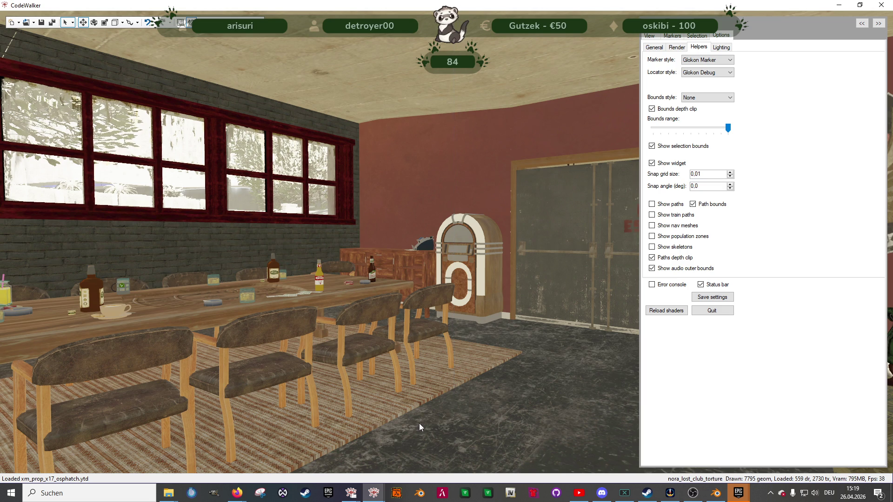
pyautogui.moveTo(429, 381); pyautogui.dragTo(521, 361)
pyautogui.press('w')
pyautogui.click(488, 356)
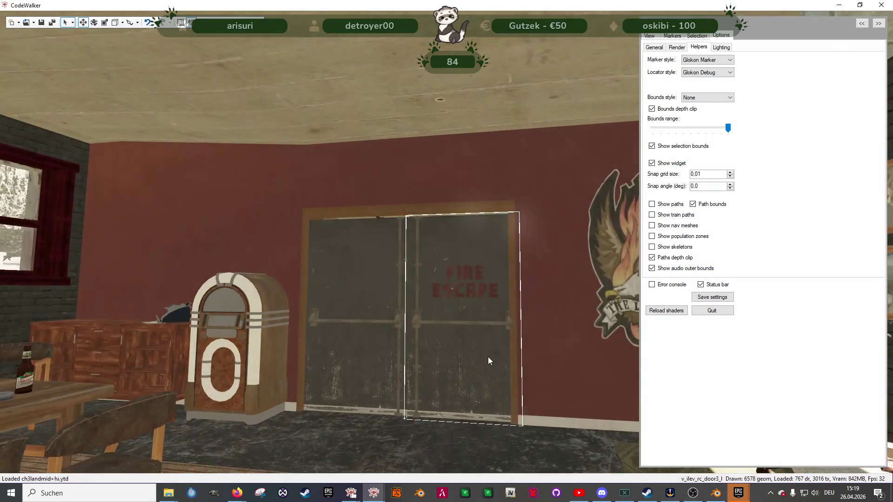
pyautogui.press('w')
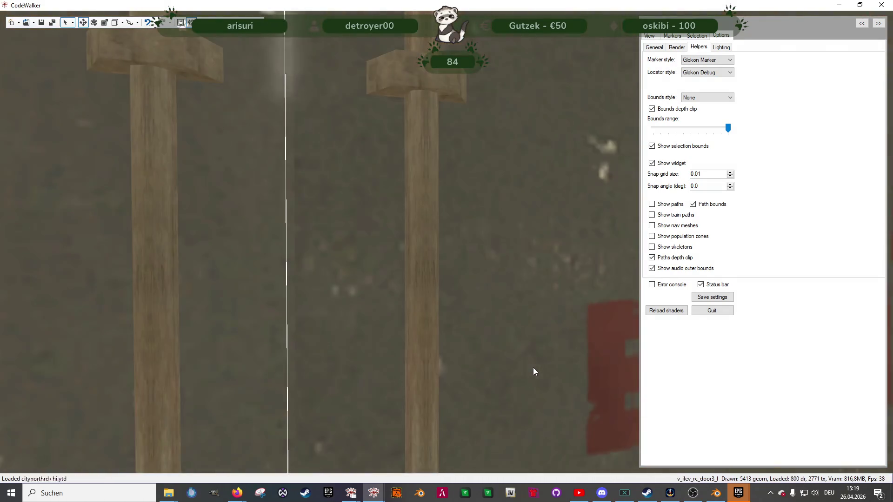
pyautogui.press('s')
# Step: Fly through the club and lager room to frame the empty backroom washroom doorway
pyautogui.press('w')
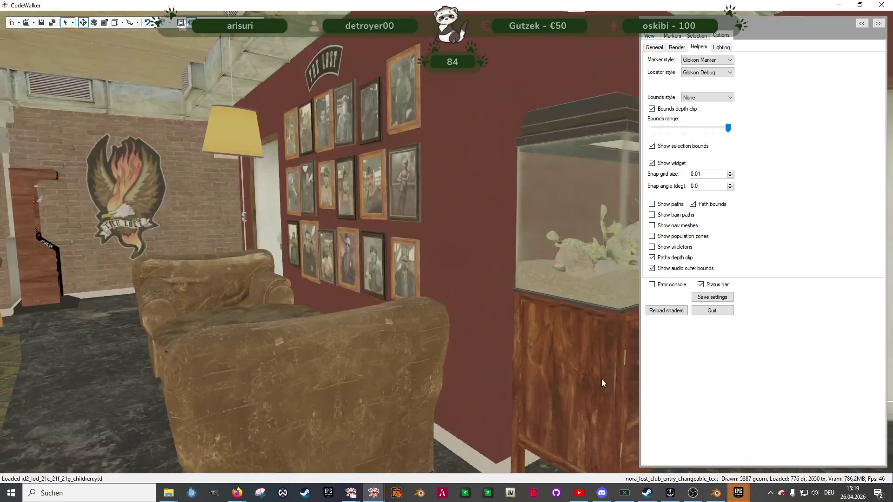
pyautogui.press('w')
pyautogui.moveTo(602, 378)
pyautogui.mouseDown()
pyautogui.moveTo(529, 367)
pyautogui.moveTo(593, 365)
pyautogui.moveTo(501, 371)
pyautogui.moveTo(525, 360)
pyautogui.moveTo(260, 367)
pyautogui.moveTo(380, 375)
pyautogui.moveTo(294, 370)
pyautogui.moveTo(328, 372)
pyautogui.moveTo(345, 348)
pyautogui.moveTo(314, 331)
pyautogui.moveTo(473, 358)
pyautogui.moveTo(526, 413)
pyautogui.moveTo(459, 430)
pyautogui.moveTo(460, 405)
pyautogui.moveTo(468, 403)
pyautogui.moveTo(450, 389)
pyautogui.moveTo(421, 389)
pyautogui.moveTo(576, 392)
pyautogui.moveTo(490, 399)
pyautogui.moveTo(475, 414)
pyautogui.moveTo(579, 393)
pyautogui.moveTo(594, 379)
pyautogui.moveTo(340, 382)
pyautogui.moveTo(319, 375)
pyautogui.moveTo(392, 380)
pyautogui.moveTo(462, 409)
pyautogui.mouseUp()
pyautogui.press('w')
pyautogui.press('w')
pyautogui.press('w')
pyautogui.press('w')
pyautogui.press('s')
pyautogui.press('w')
pyautogui.press('s')
pyautogui.press('w')
pyautogui.press('w')
pyautogui.press('w')
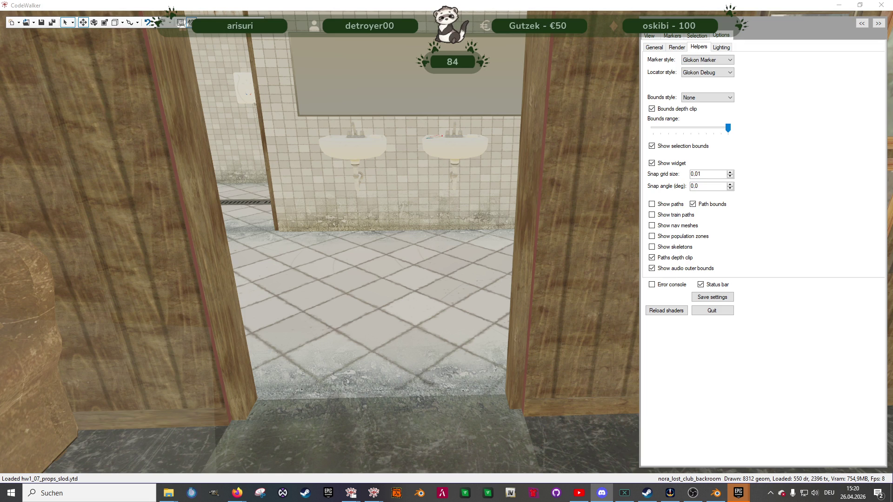
# Step: Select portal 13 (room 9 to 7) in Project Explorer and add a v_ilev_ss_door04 door entity to it
pyautogui.moveTo(373, 493)
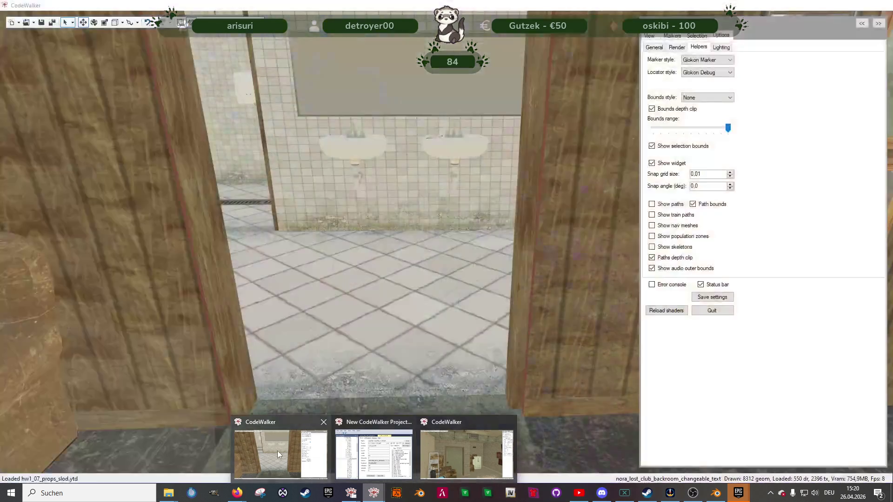
pyautogui.click(278, 451)
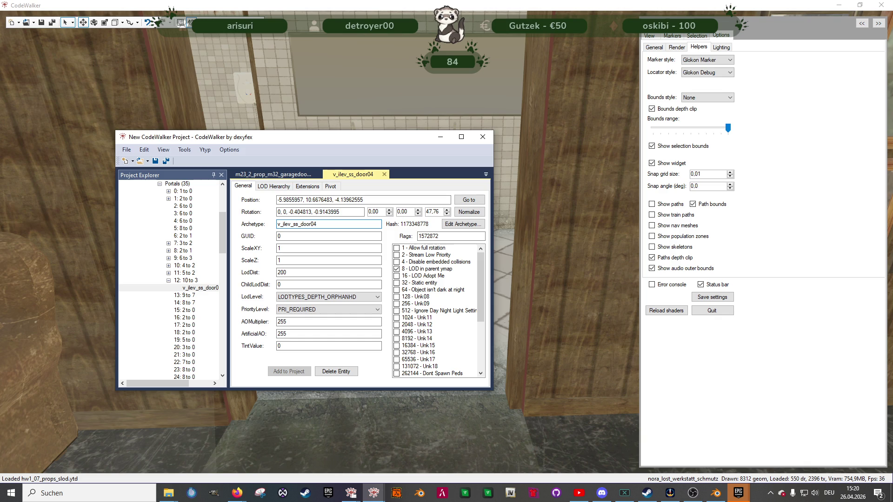
pyautogui.click(194, 298)
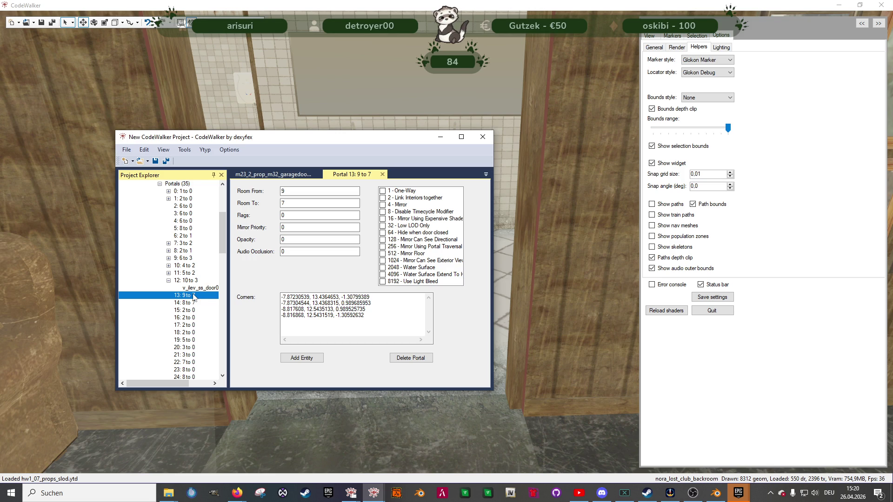
pyautogui.click(168, 192)
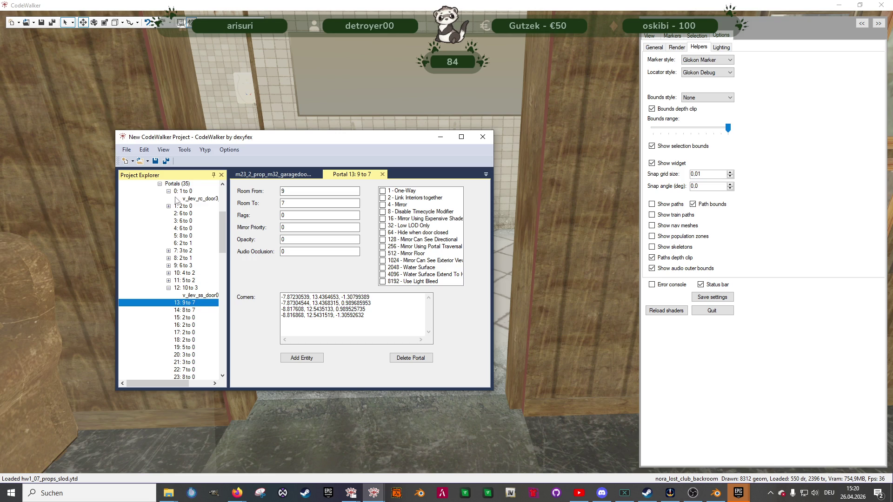
pyautogui.scroll(1, 172, 210)
pyautogui.click(169, 214)
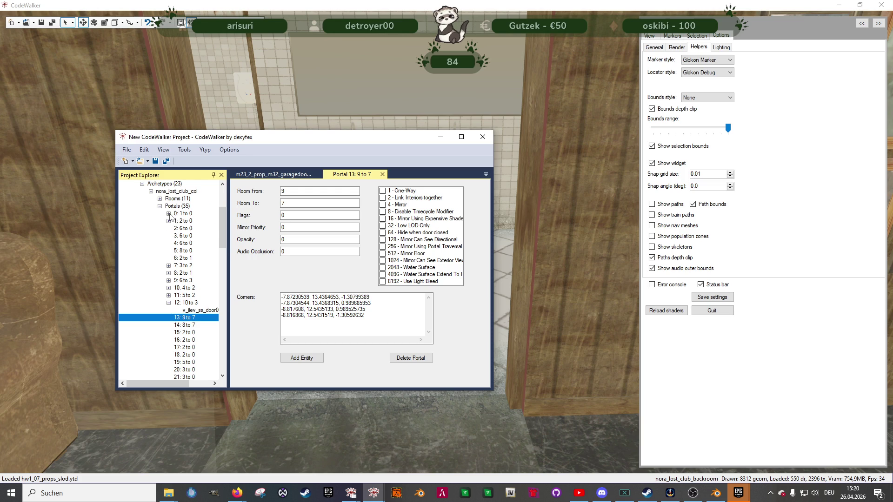
pyautogui.click(160, 199)
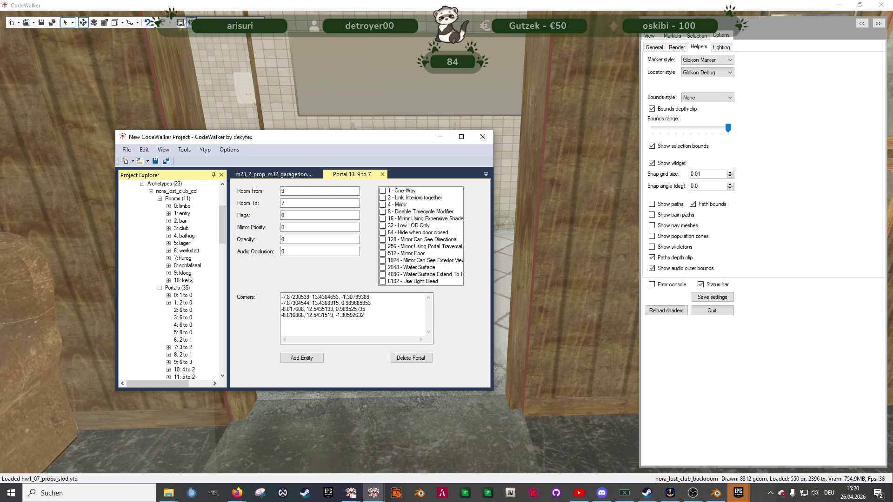
pyautogui.scroll(-3, 192, 321)
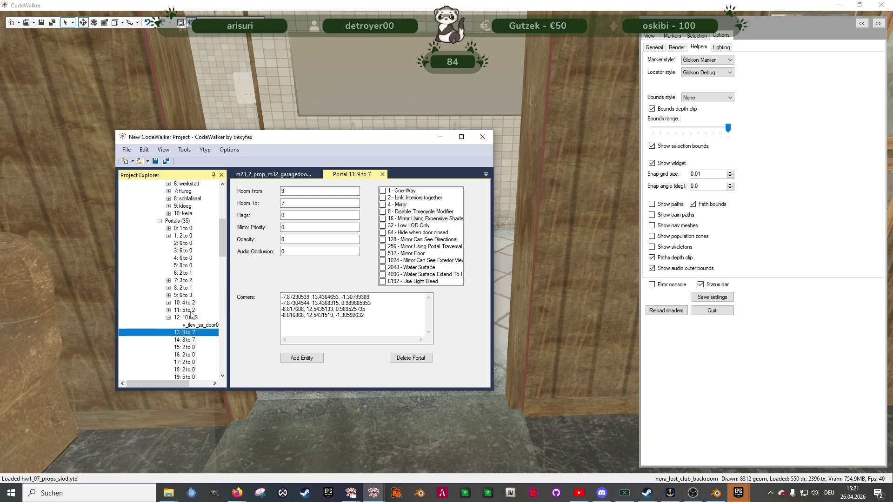
pyautogui.click(301, 358)
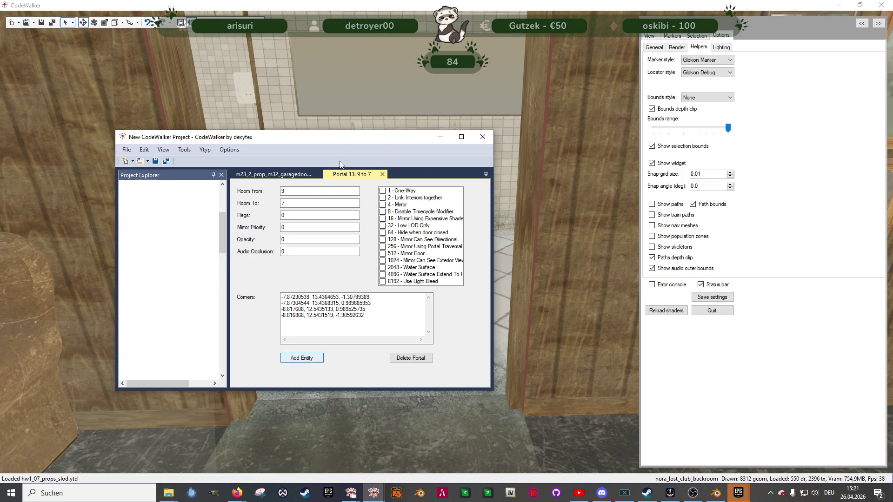
pyautogui.click(440, 137)
# Step: Move the white door into the washroom doorway, rotate it 90°, slide it across, and raise it
pyautogui.moveTo(448, 233)
pyautogui.mouseDown()
pyautogui.moveTo(451, 251)
pyautogui.moveTo(372, 393)
pyautogui.moveTo(382, 399)
pyautogui.mouseUp()
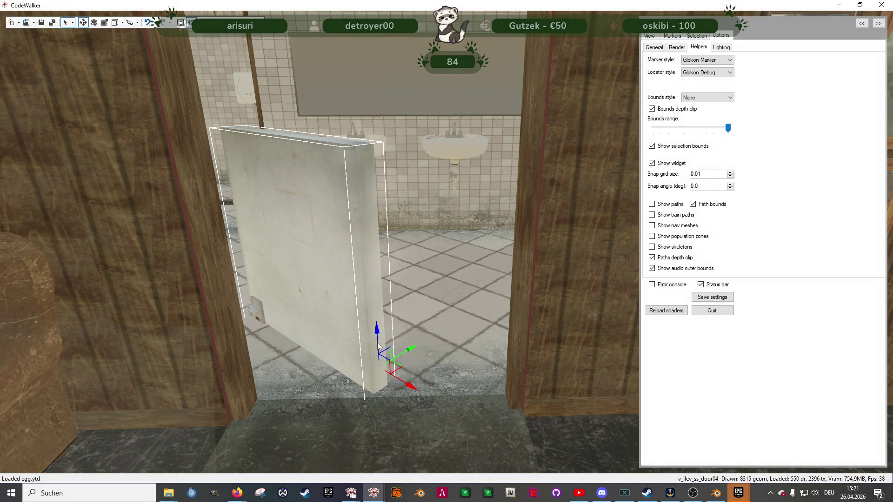
pyautogui.press('e')
pyautogui.moveTo(403, 385)
pyautogui.mouseDown()
pyautogui.moveTo(373, 386)
pyautogui.moveTo(350, 367)
pyautogui.mouseUp()
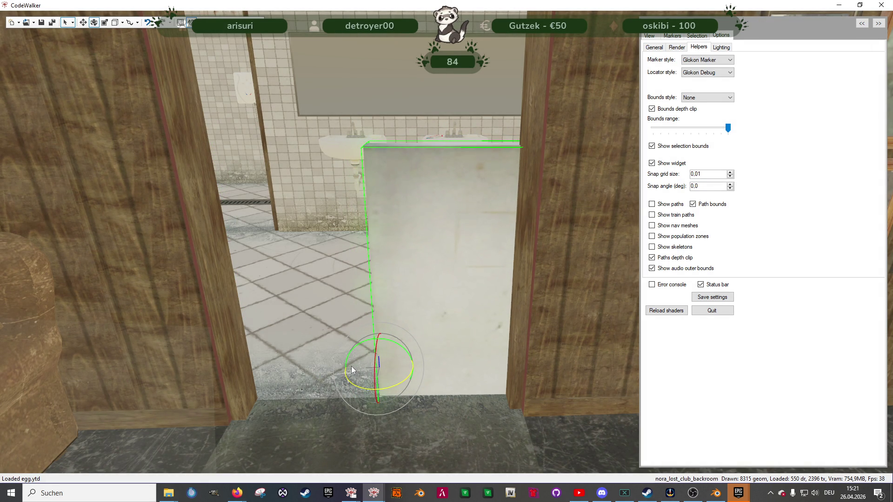
pyautogui.press('w')
pyautogui.moveTo(369, 375); pyautogui.dragTo(237, 390)
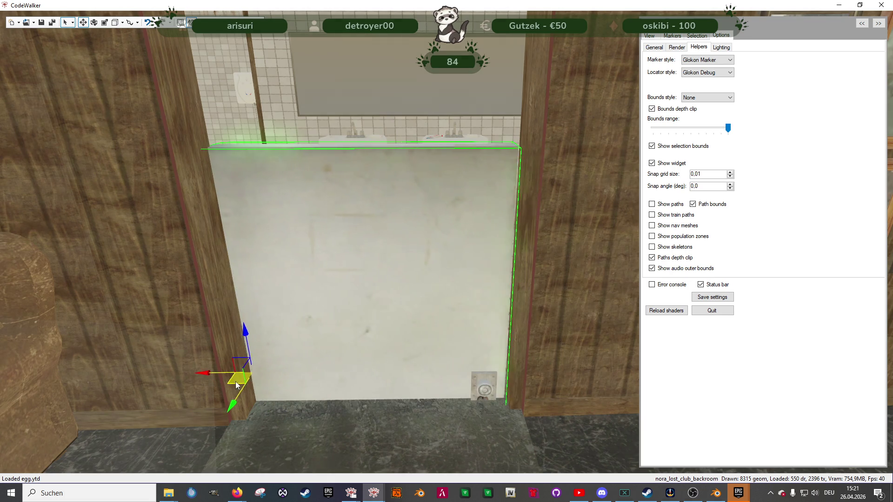
pyautogui.press('e')
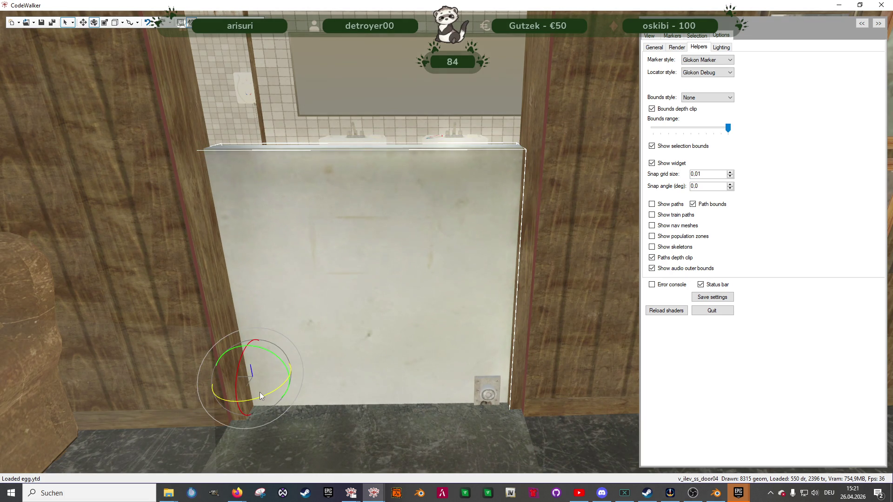
pyautogui.press('w')
pyautogui.press('s')
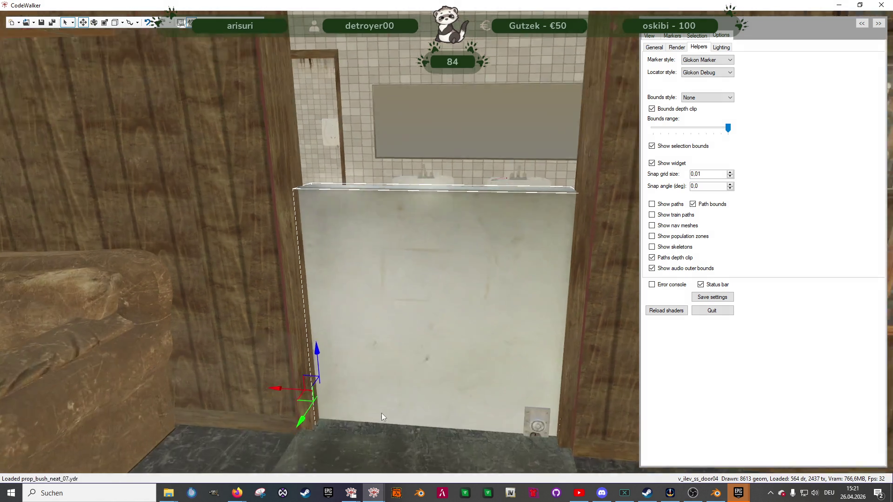
pyautogui.moveTo(328, 311); pyautogui.dragTo(313, 175)
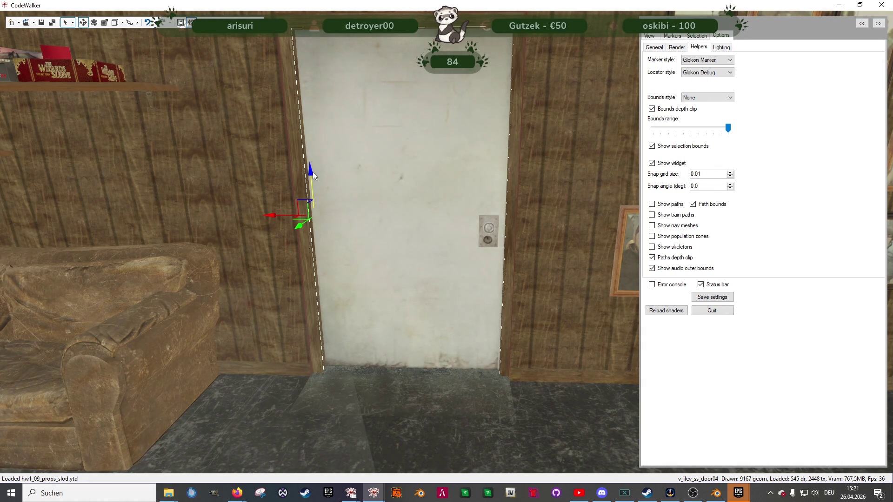
# Step: Check the door from the locker room, undo a sideways nudge, and confirm it fills the frame
pyautogui.press('w')
pyautogui.moveTo(431, 312)
pyautogui.mouseDown()
pyautogui.moveTo(381, 309)
pyautogui.moveTo(294, 331)
pyautogui.mouseUp()
pyautogui.moveTo(292, 116)
pyautogui.mouseDown()
pyautogui.moveTo(283, 120)
pyautogui.moveTo(330, 129)
pyautogui.mouseUp()
pyautogui.press('e')
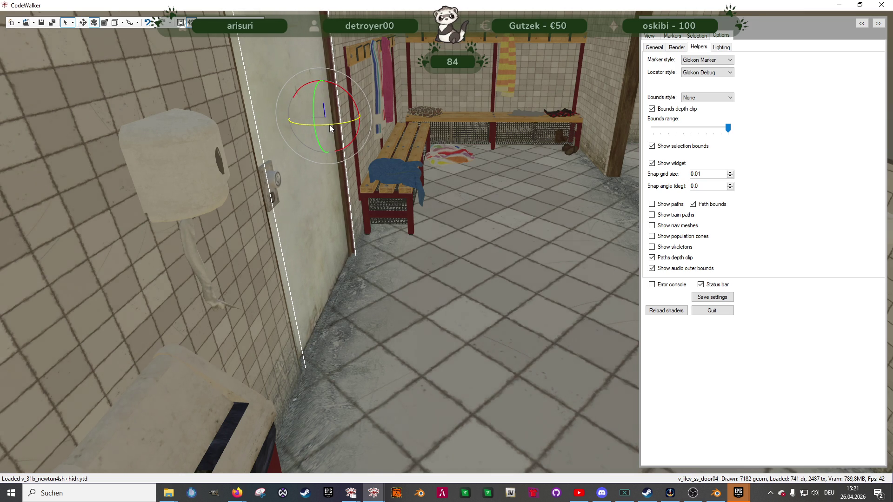
pyautogui.press('w')
pyautogui.hotkey('ctrl', 'z')
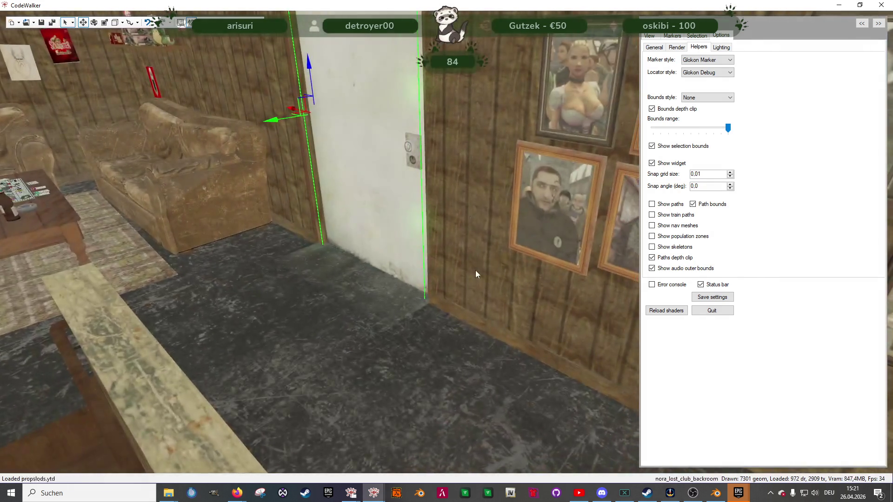
pyautogui.press('s')
pyautogui.press('w')
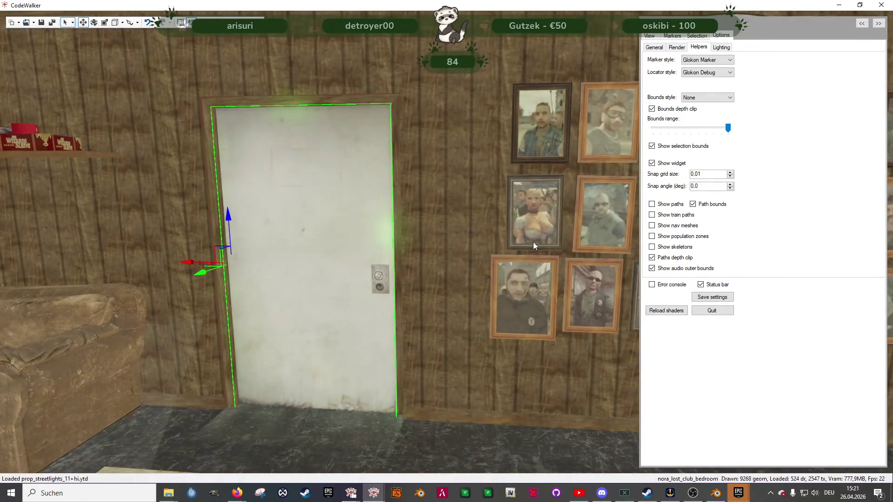
pyautogui.press('w')
pyautogui.press('w')
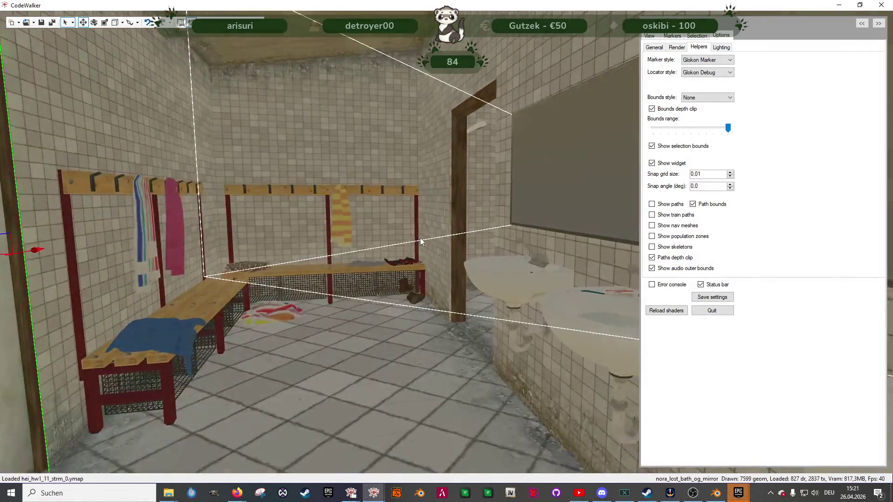